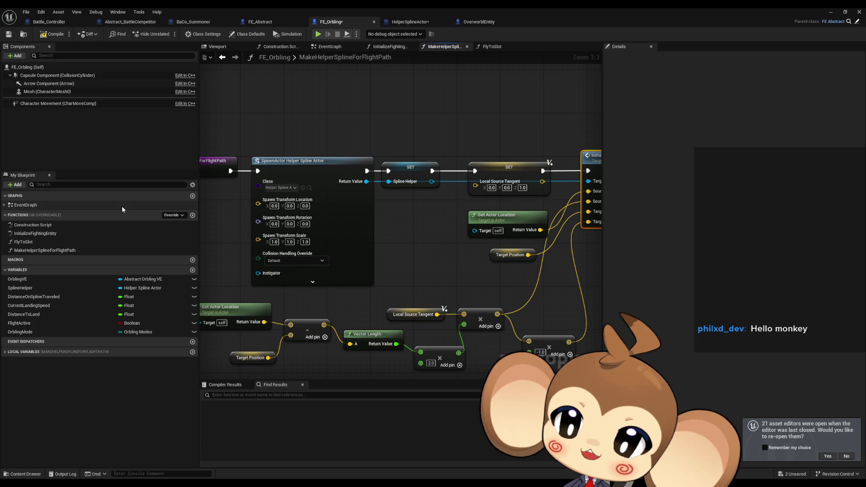
Step: Review the InitializeFightingEntity and FlyToSlot graphs, then make the FE_Orbling editor a floating window
double_click(45, 235)
double_click(34, 243)
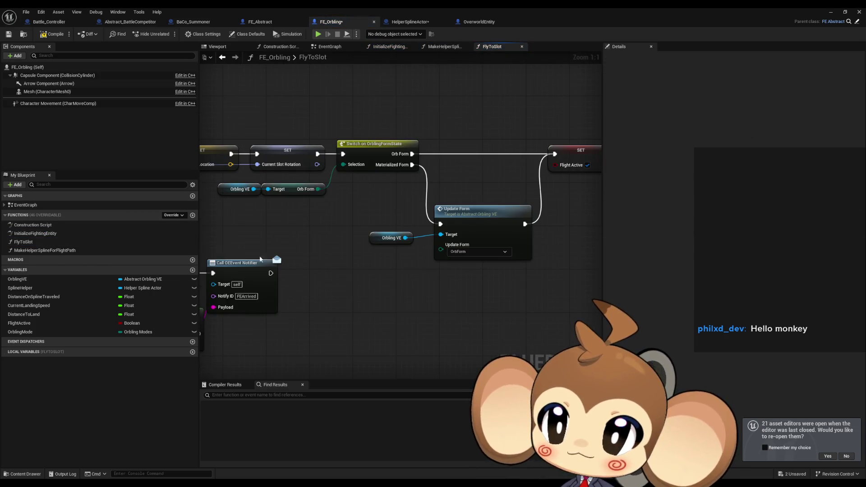
scroll(365, 276, "down", 4)
left_click_drag(364, 276, 566, 297)
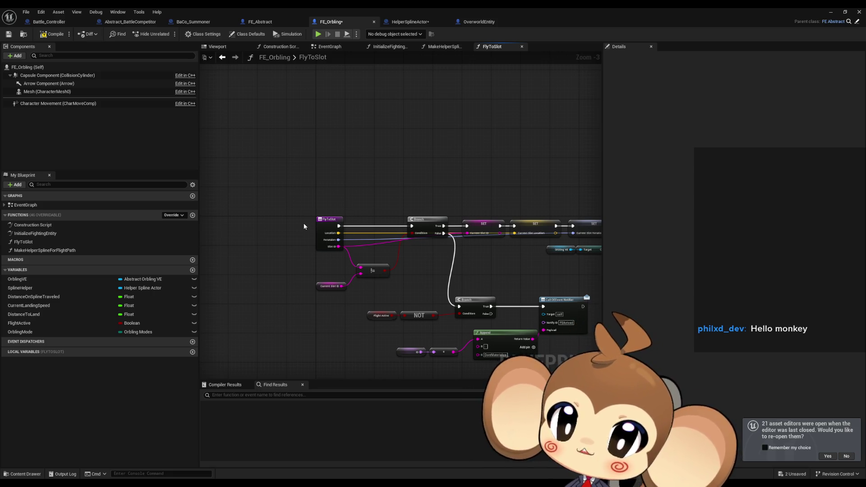
double_click(257, 8)
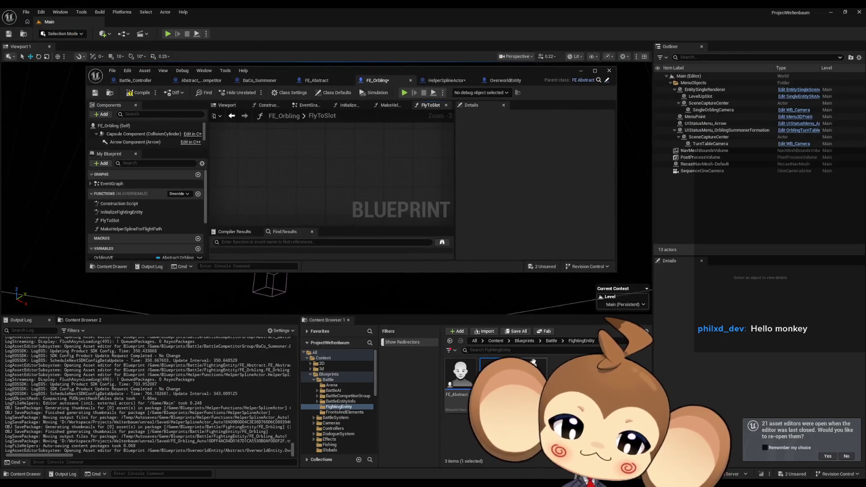
Step: Browse to Content > Blueprints, then load test_BattleSystems after saving FE_Orbling and HelperSplineActor
left_click(496, 341)
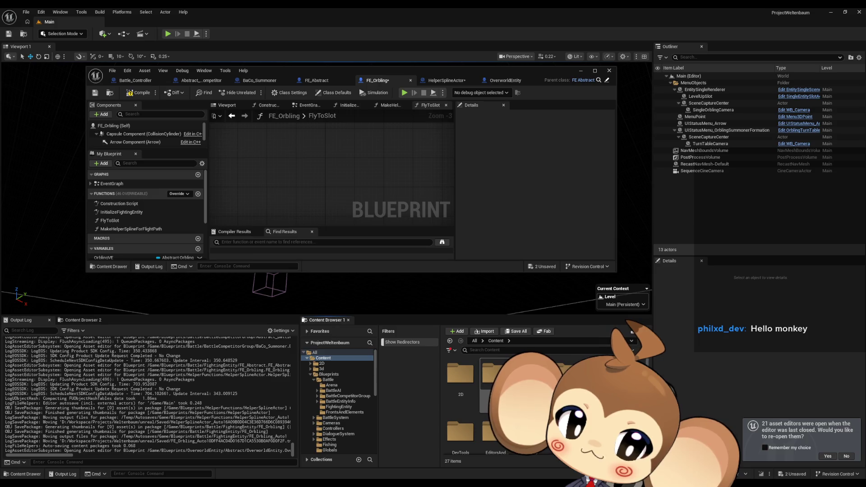
left_click(329, 374)
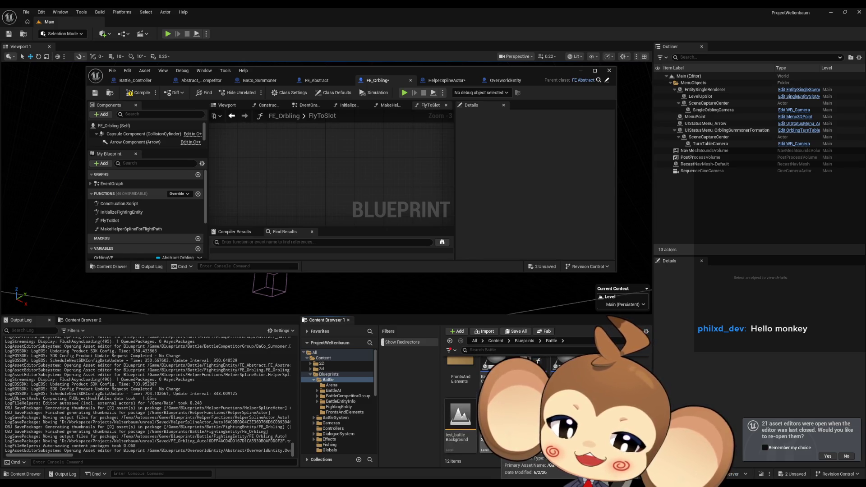
key("ctrl+shift+s")
left_click(452, 323)
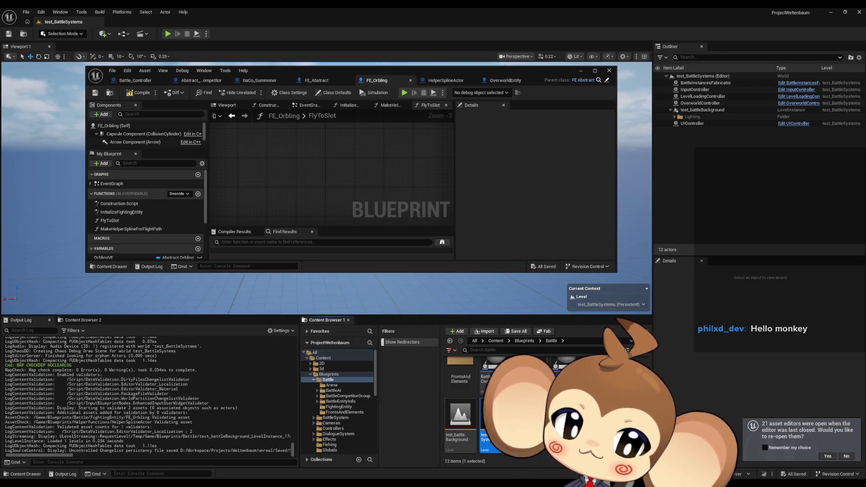
Step: Browse the BattleEntityInfo and Presets folders, then go to Battle > FightingEntity
scroll(460, 397, "up", 2)
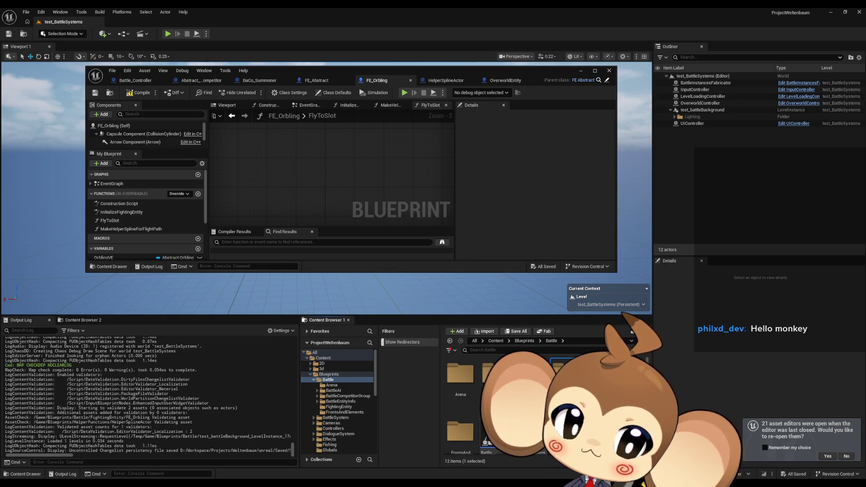
double_click(558, 372)
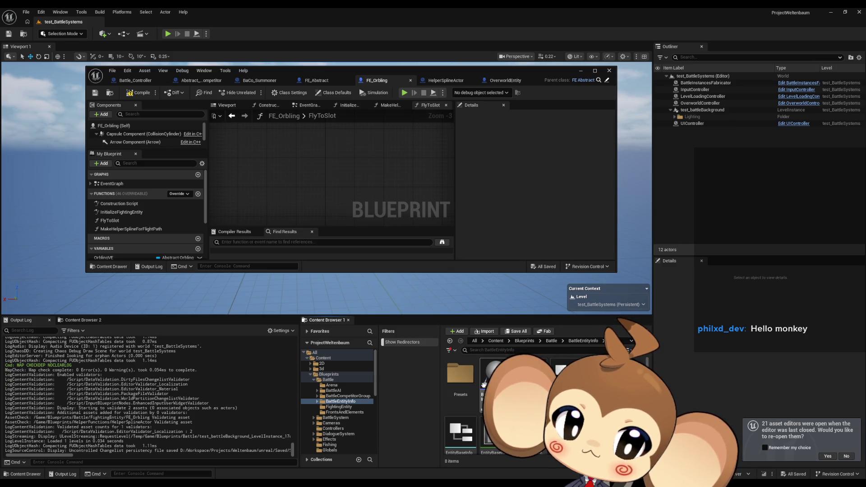
double_click(459, 386)
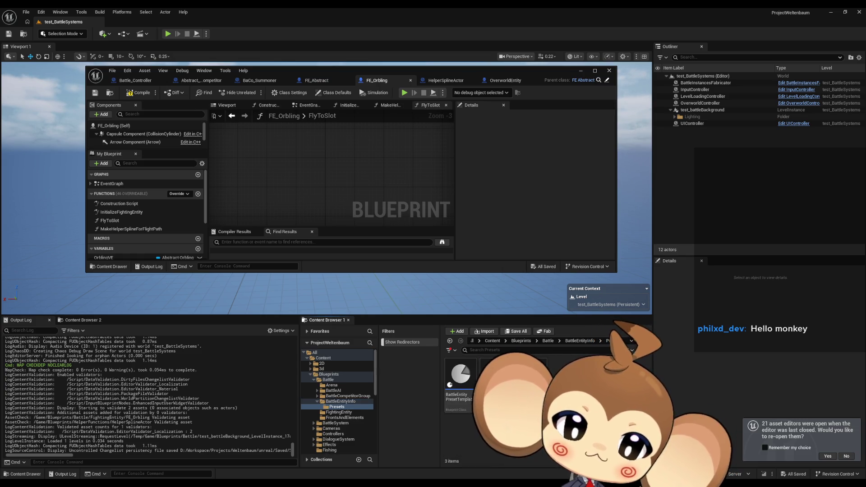
left_click(549, 342)
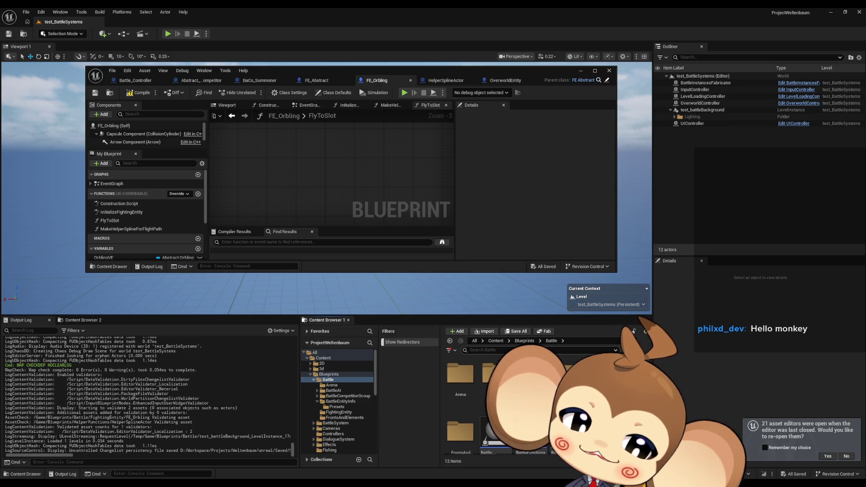
left_click(339, 413)
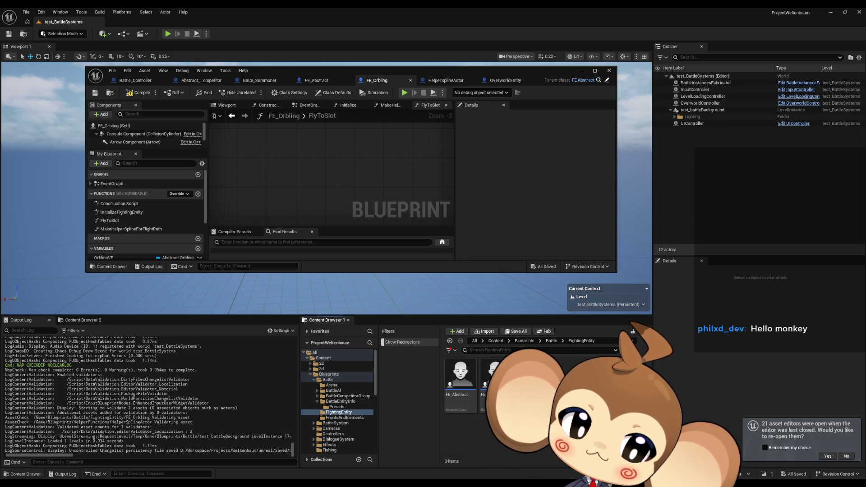
Step: Drop an FE_Orbling actor into test_BattleSystems, position it near X 262.4, Y 306.2, and frame it
left_click_drag(493, 374, 586, 277)
left_click_drag(467, 75, 279, 84)
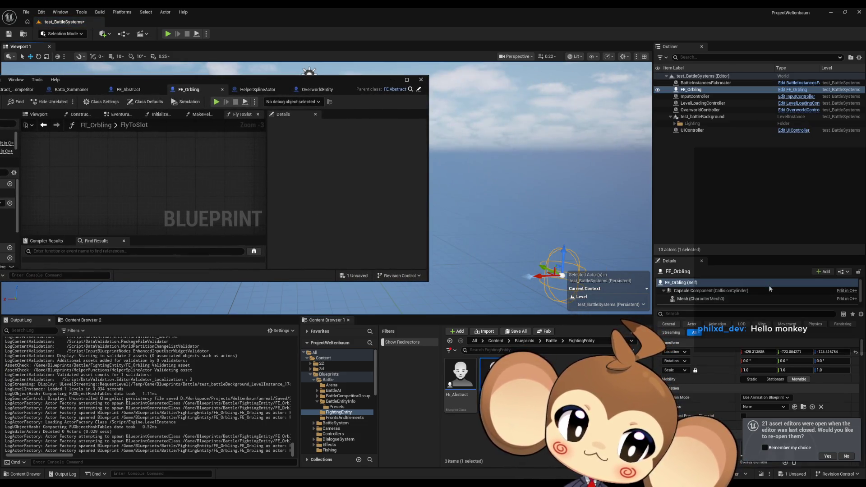
left_click(856, 352)
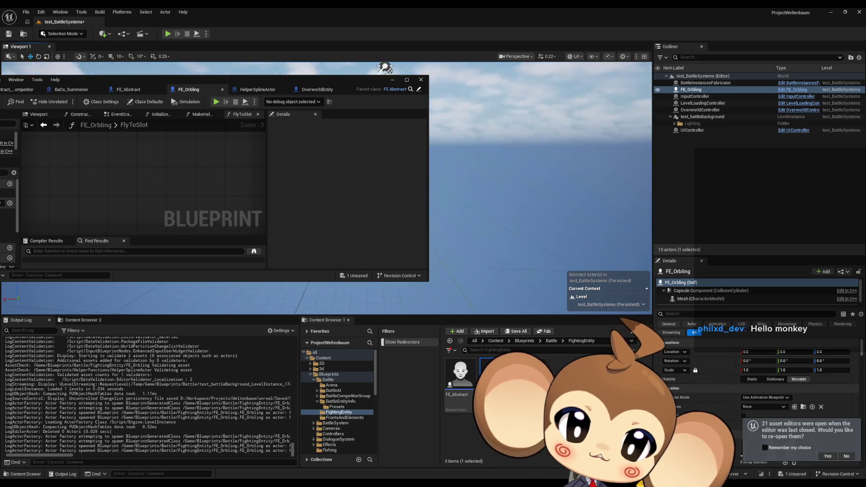
mouse_move(440, 178)
left_mouse_down()
mouse_move(613, 185)
mouse_move(606, 168)
left_mouse_up()
left_click(855, 353)
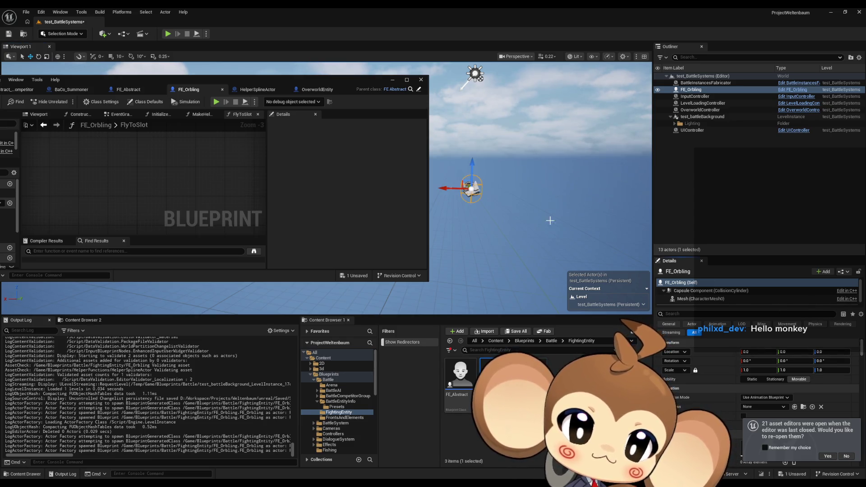
key("f")
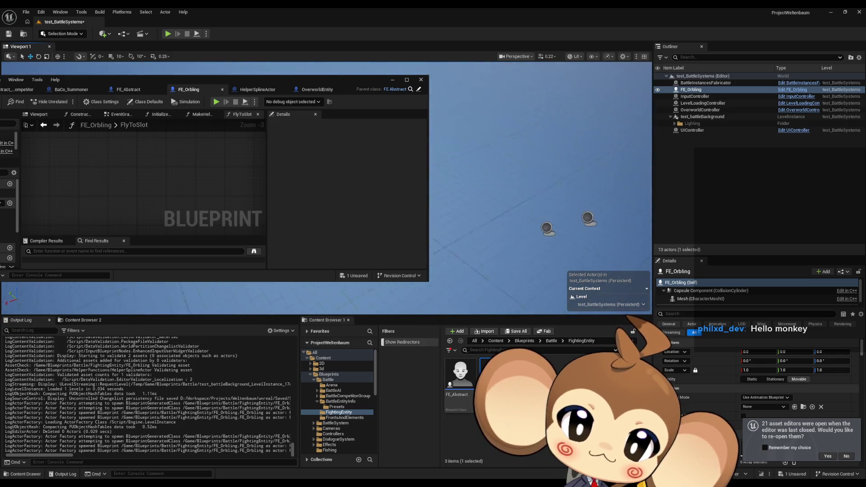
left_click_drag(325, 90, 396, 276)
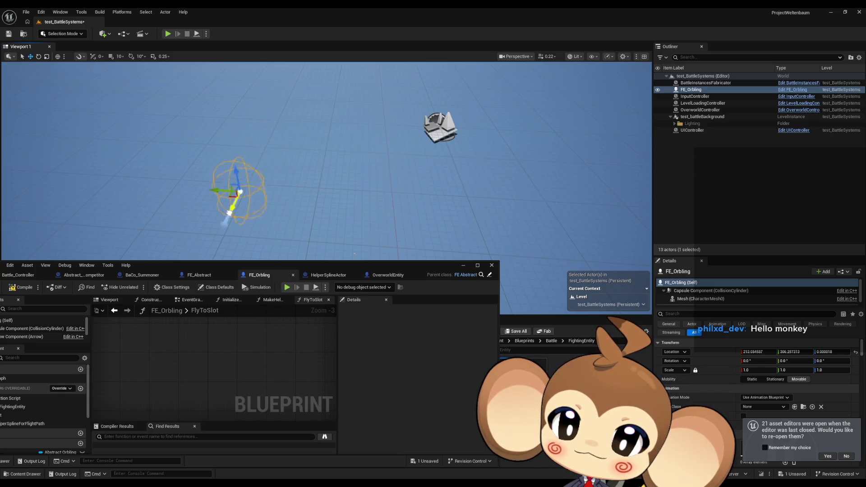
mouse_move(425, 271)
left_mouse_down()
mouse_move(695, 220)
mouse_move(680, 282)
mouse_move(467, 403)
mouse_move(551, 177)
mouse_move(602, 142)
mouse_move(640, 248)
left_mouse_up()
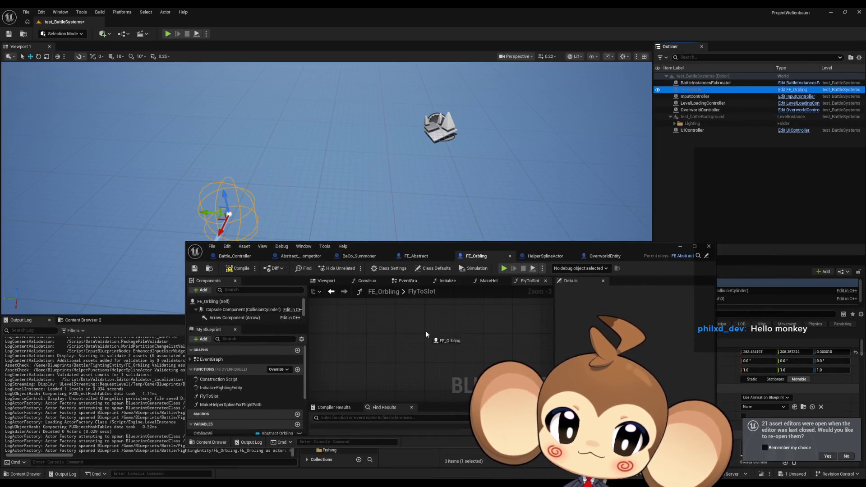
Step: Check FlyToSlot in the maximized FE_Orbling editor, then open the test_BattleSystems level blueprint
double_click(456, 246)
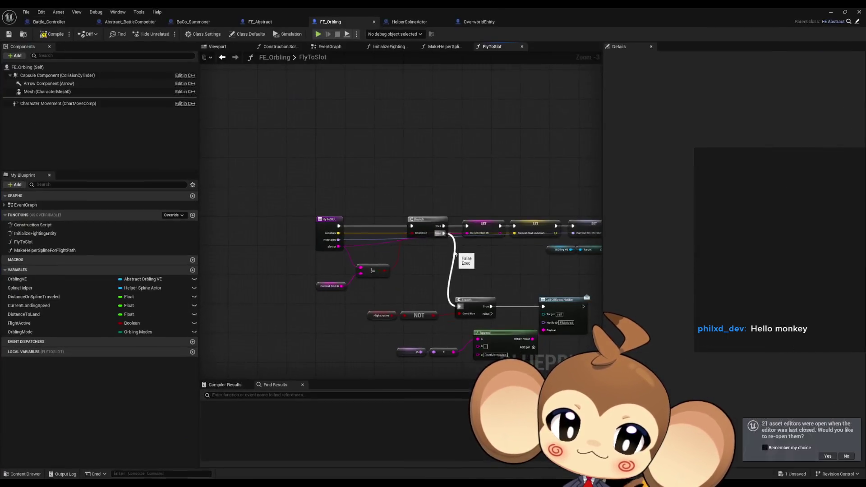
double_click(413, 7)
left_click(123, 34)
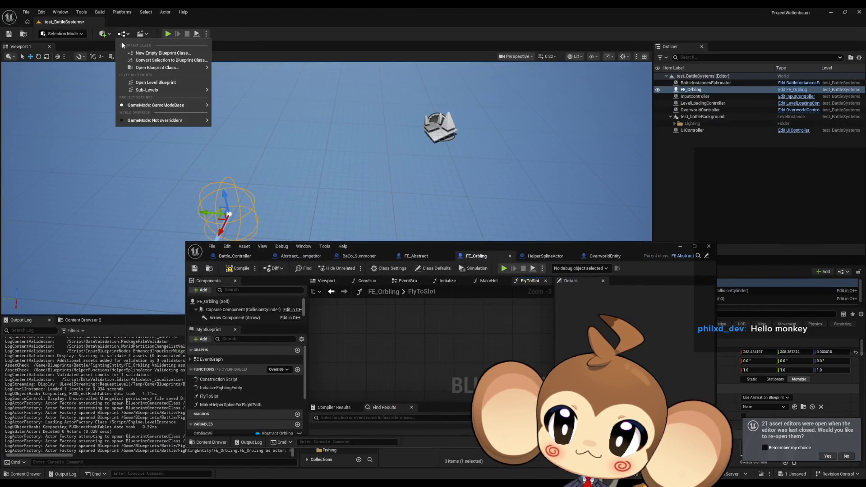
mouse_move(145, 92)
left_click(203, 138)
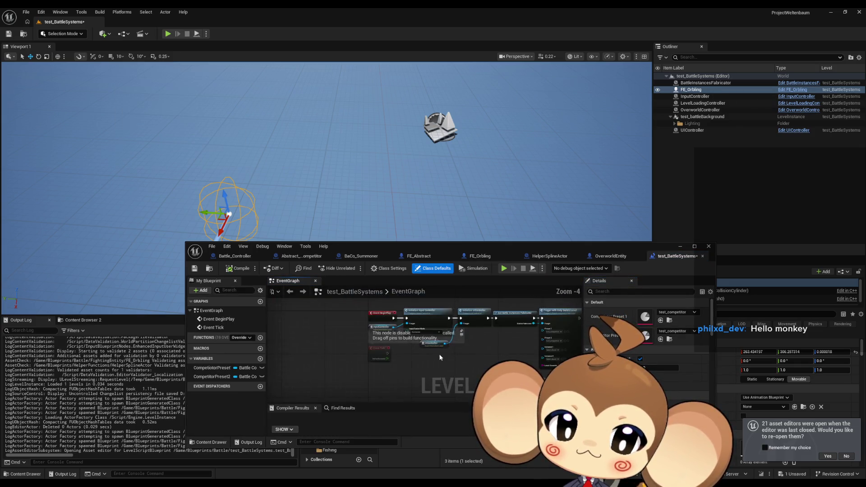
Step: Add an FE_Orbling reference to the EventGraph and wire it into a new Initialize Fighting Entity node
mouse_move(673, 93)
left_mouse_down()
mouse_move(564, 226)
mouse_move(416, 339)
left_mouse_up()
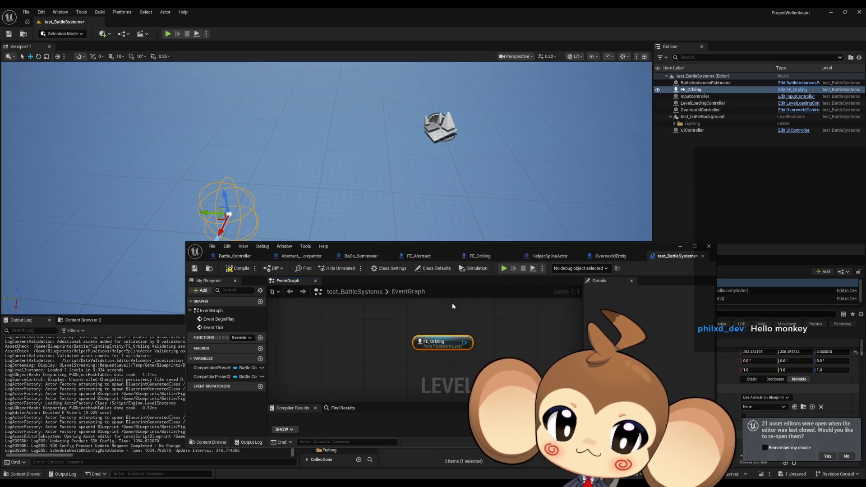
double_click(456, 249)
key("Home")
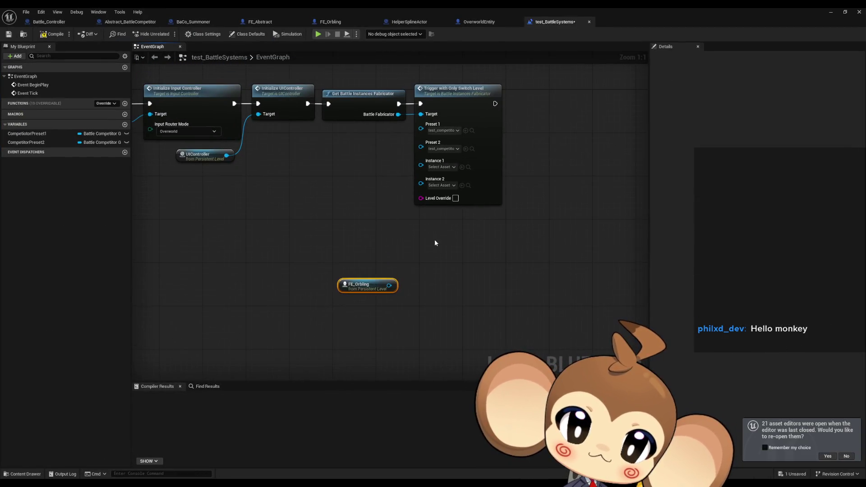
mouse_move(463, 277)
left_mouse_down()
mouse_move(392, 286)
mouse_move(470, 282)
left_mouse_up()
type("ini")
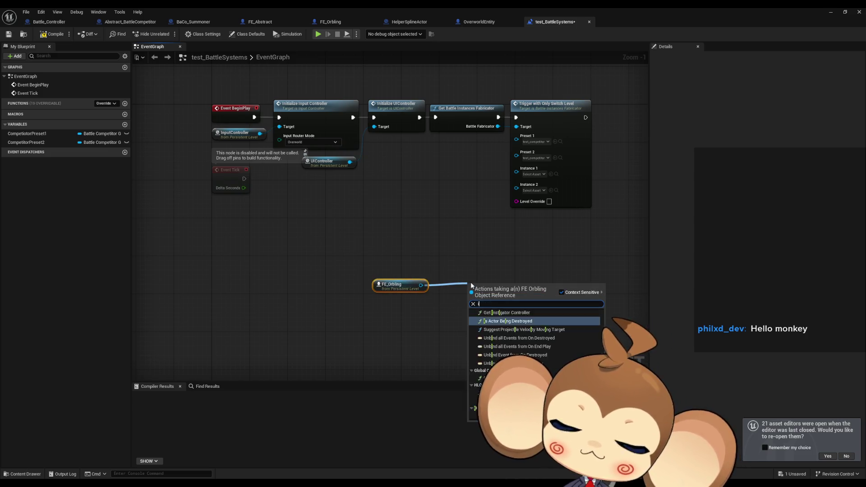
key("Return")
scroll(506, 310, "up", 1)
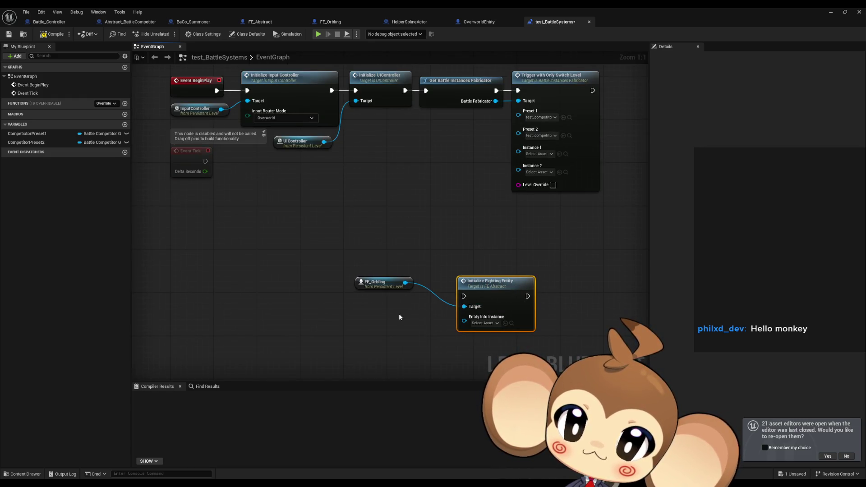
double_click(381, 16)
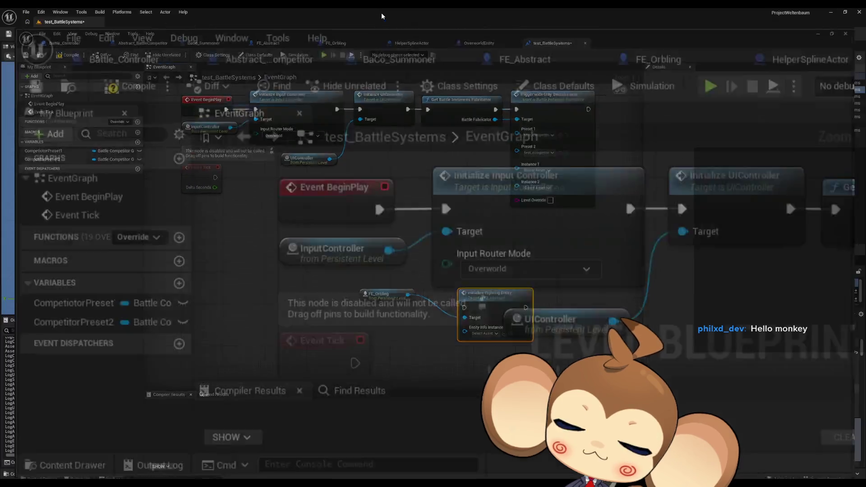
Step: Place a BattleEntityInfoInstance actor from Battle > BattleEntityInfo into the level
left_click_drag(501, 243, 433, 91)
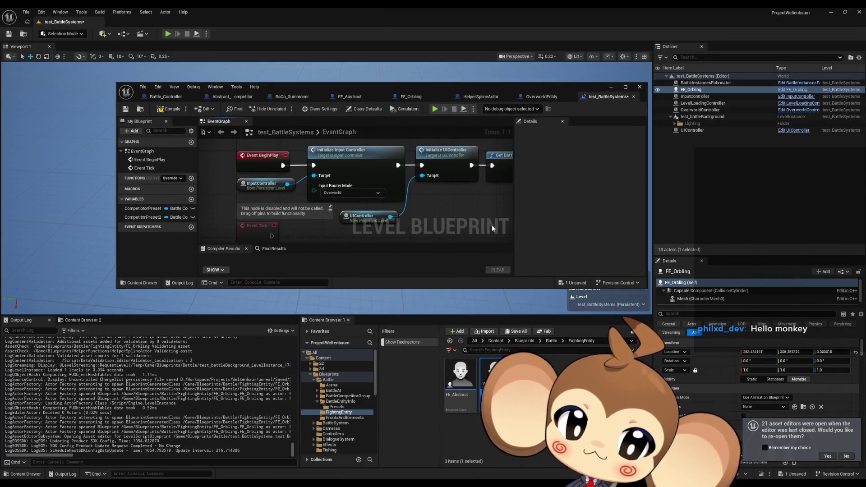
left_click(551, 341)
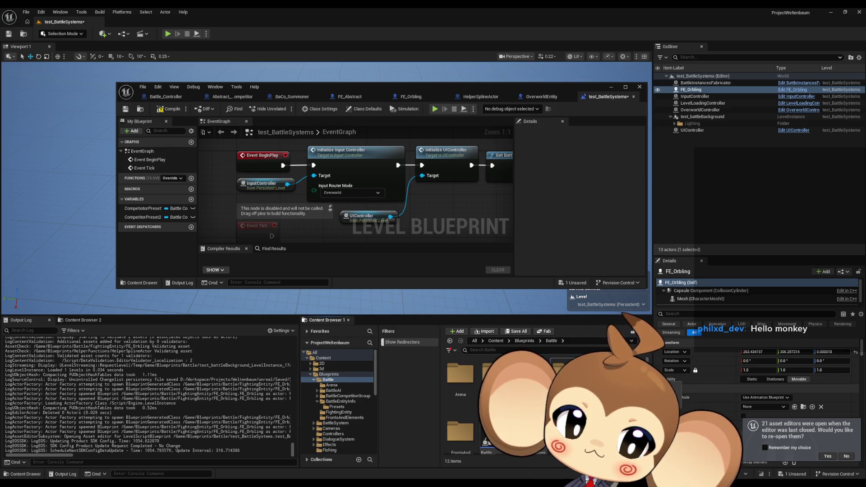
double_click(564, 374)
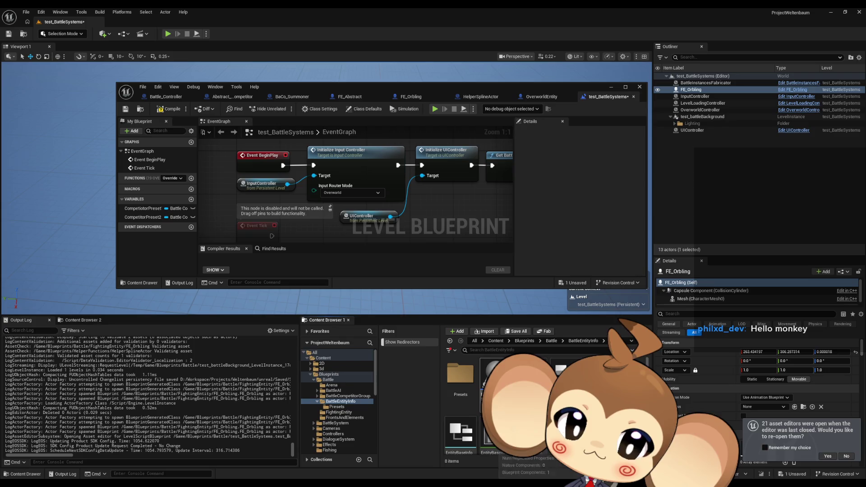
left_click_drag(494, 374, 460, 307)
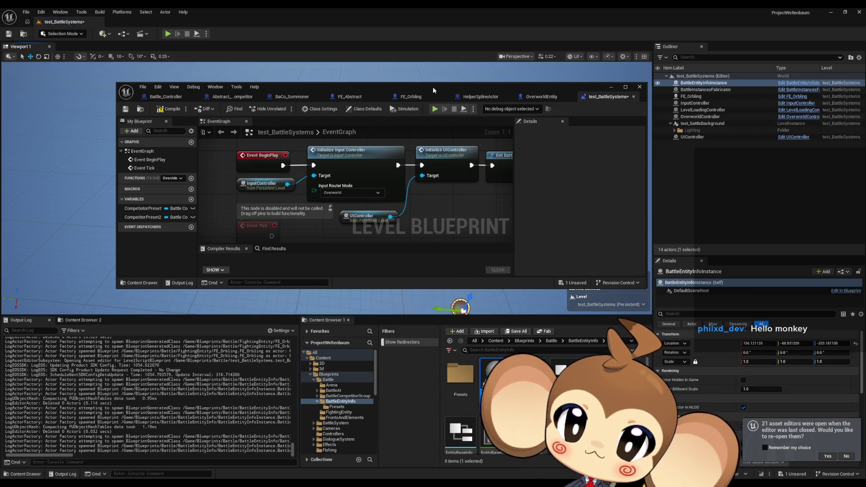
Step: Add a BattleEntityInfoInstance reference and connect it to the Entity Info Instance pin, straightened
mouse_move(704, 82)
left_mouse_down()
mouse_move(496, 226)
mouse_move(412, 145)
left_mouse_up()
scroll(412, 190, "down", 5)
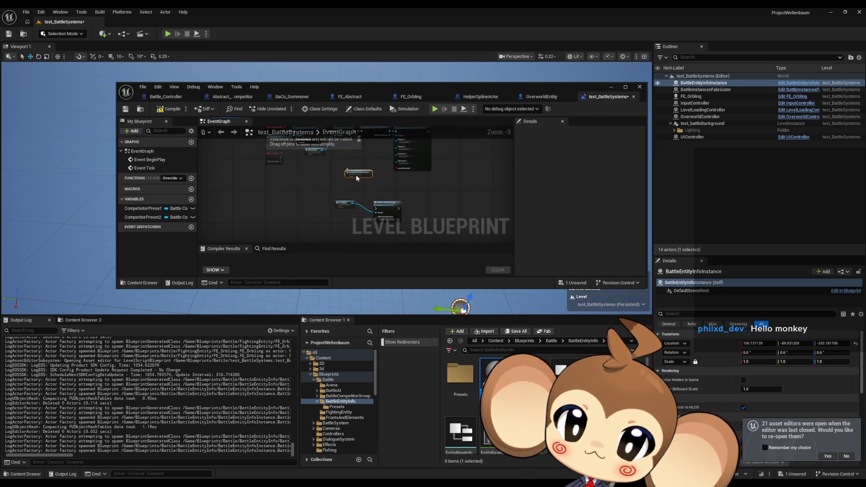
scroll(363, 223, "up", 4)
left_click_drag(333, 200, 364, 170)
key("q")
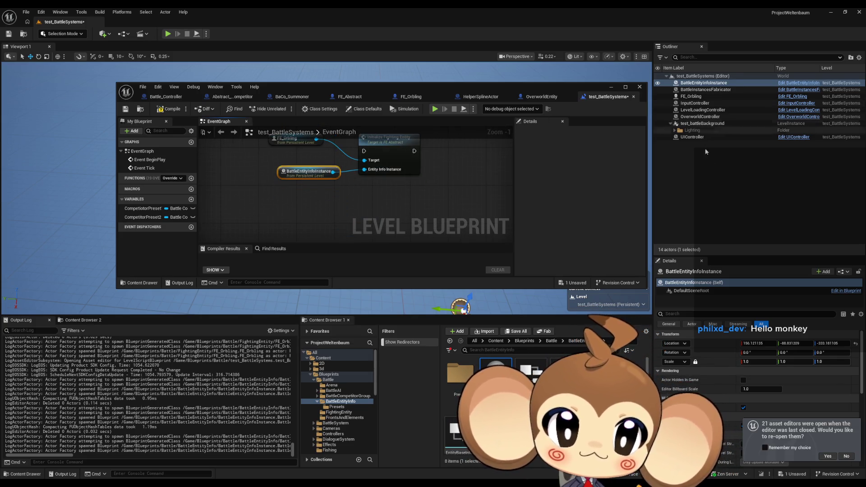
Step: Decline reopening the previous asset editors and adjust the graph view
left_click(848, 456)
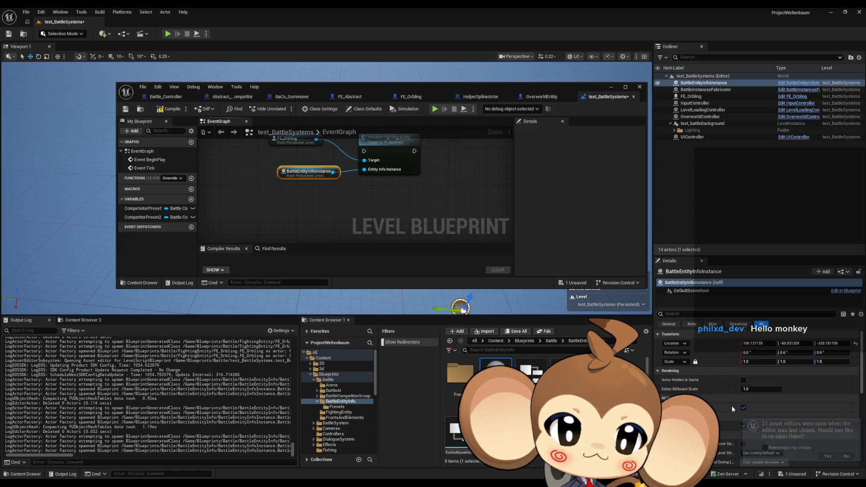
scroll(751, 375, "down", 1)
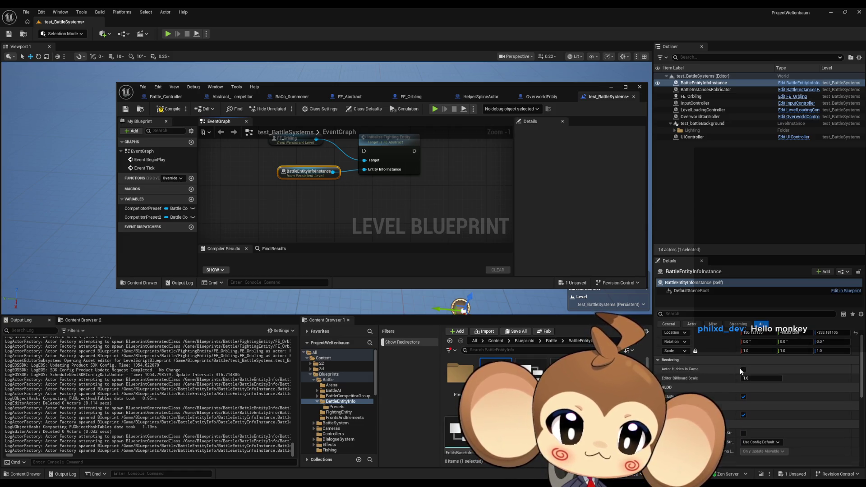
scroll(740, 368, "down", 2)
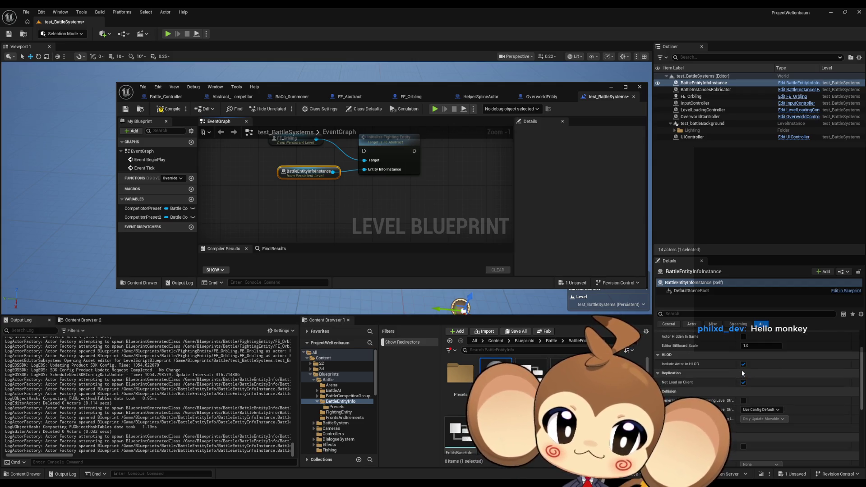
scroll(742, 371, "up", 2)
scroll(742, 369, "up", 1)
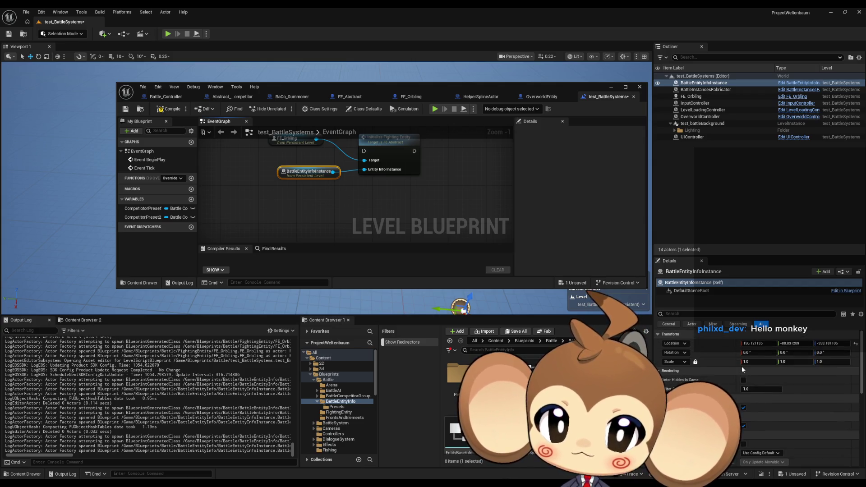
left_click_drag(259, 180, 299, 181)
Step: Add an Initialize Battle Entity Info Instance node for BattleEntityInfoInstance and arrange them
left_click_drag(354, 197, 364, 221)
mouse_move(253, 203)
left_mouse_down()
mouse_move(328, 200)
mouse_move(341, 209)
mouse_move(362, 182)
left_mouse_up()
type("initialize")
left_click(388, 198)
left_click_drag(388, 197, 311, 197)
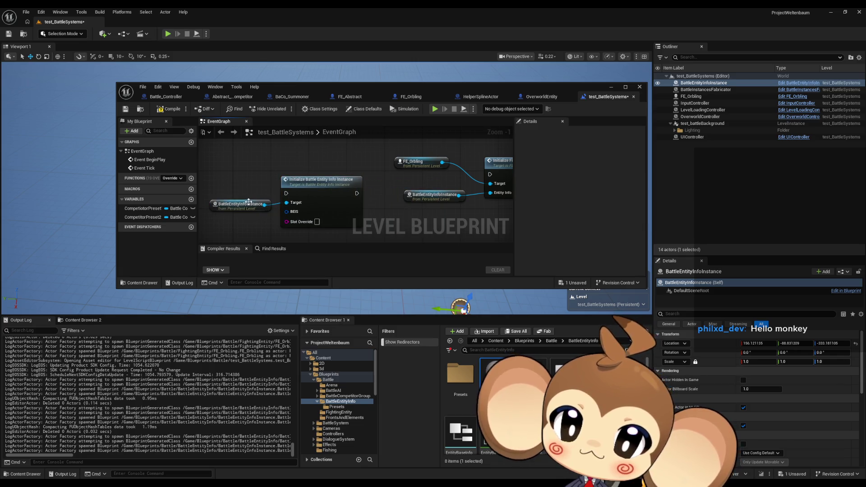
left_click_drag(248, 201, 243, 187)
Step: Create a Make Battle Entity Info Struct for BEIS with aaa names and an entity base ID
left_click_drag(253, 219, 253, 219)
type("make")
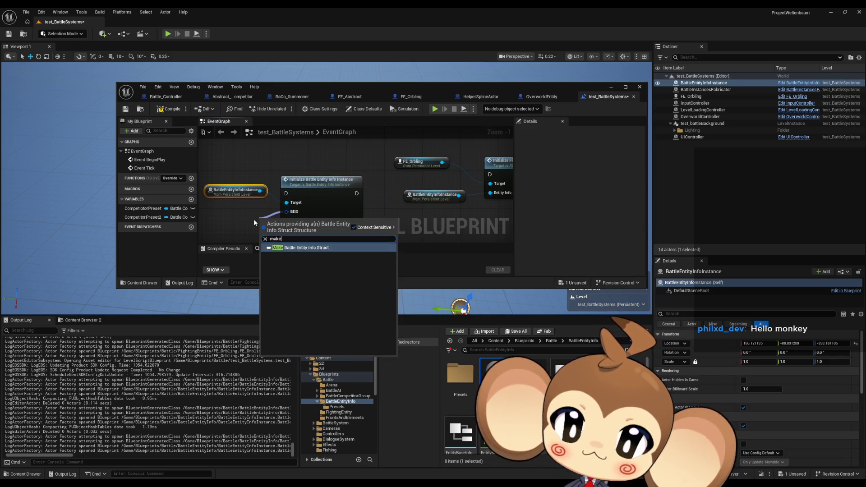
key("Return")
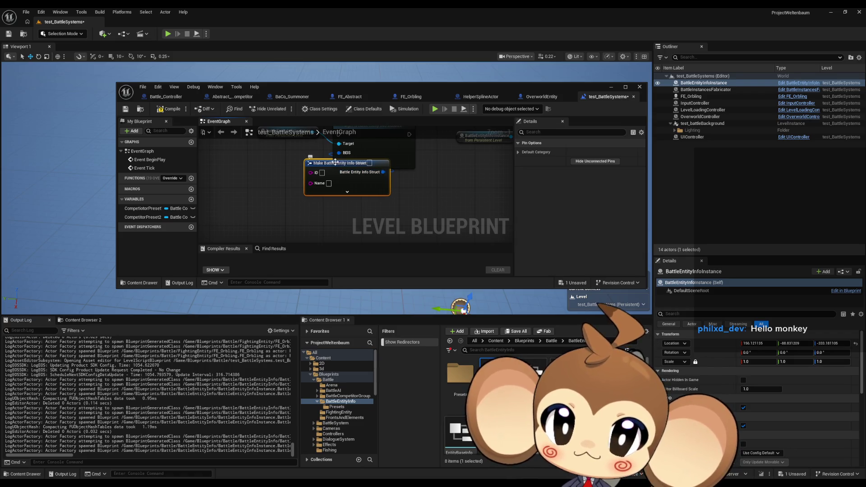
left_click_drag(344, 161, 278, 157)
left_click(284, 186)
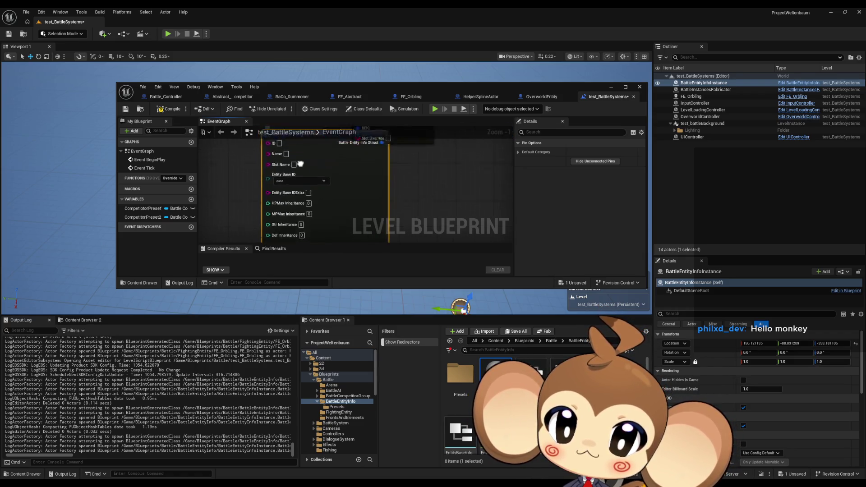
type("aaa")
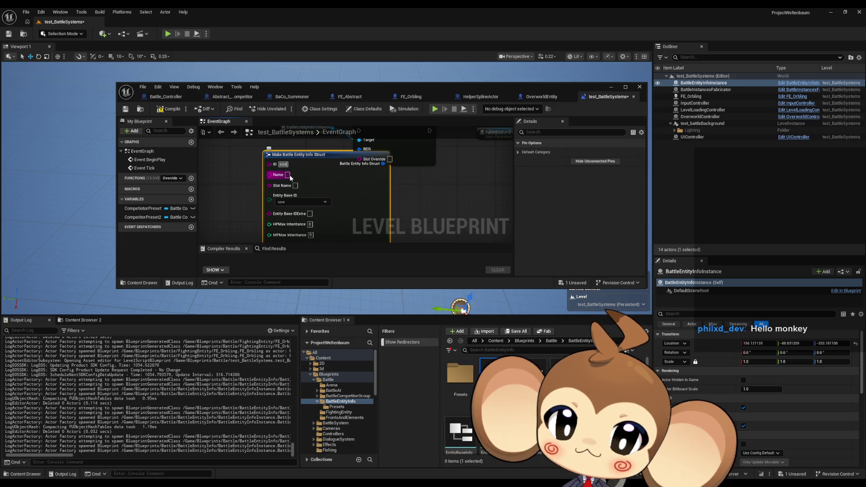
left_click(309, 203)
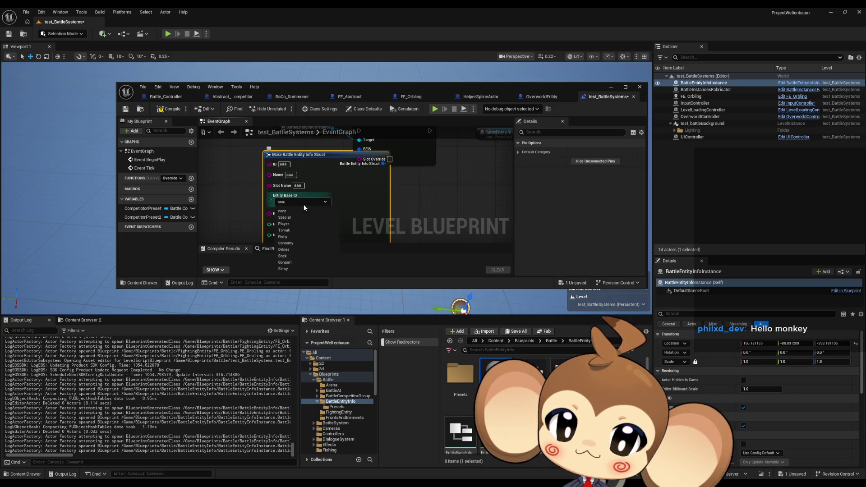
left_click(284, 230)
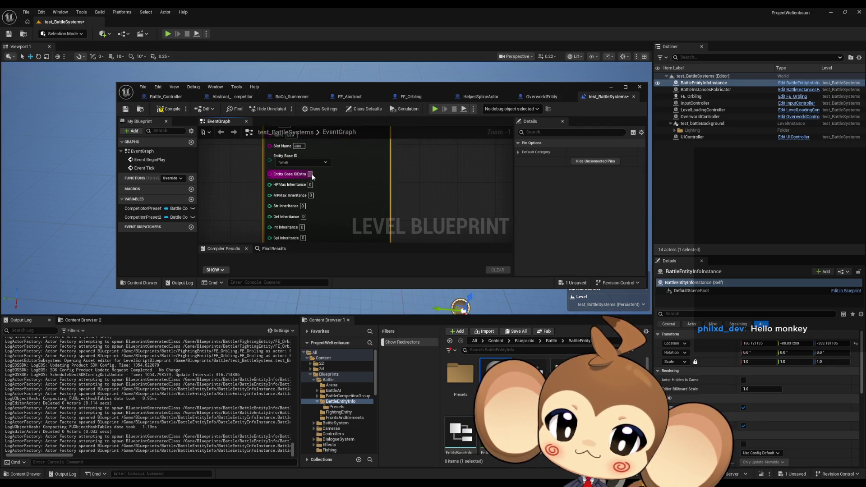
Step: Set Battle AIClass to EBAI_CustomizableAI and leave Orbling Sphere Status as None
left_click_drag(349, 221, 350, 166)
left_click_drag(337, 205, 344, 145)
left_click(294, 218)
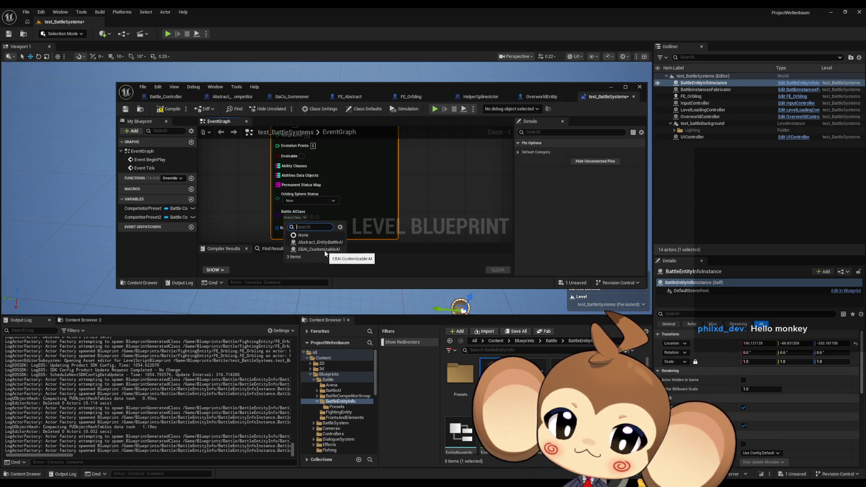
left_click(319, 250)
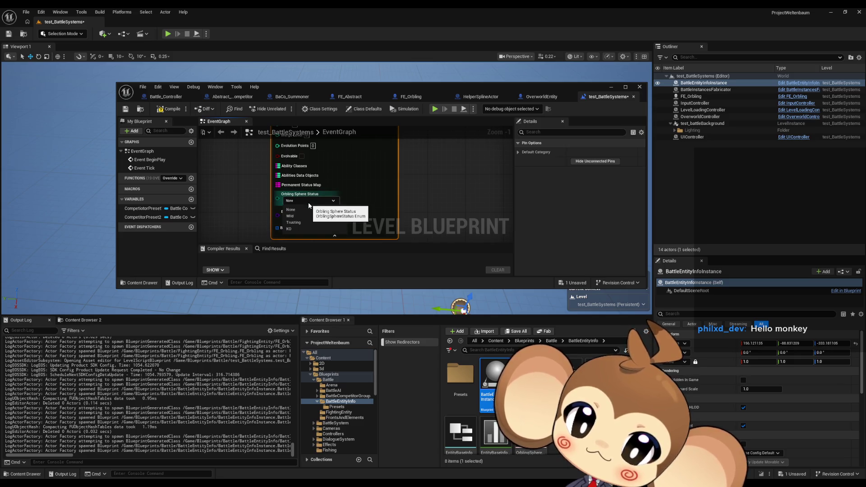
left_click(307, 201)
left_click(304, 208)
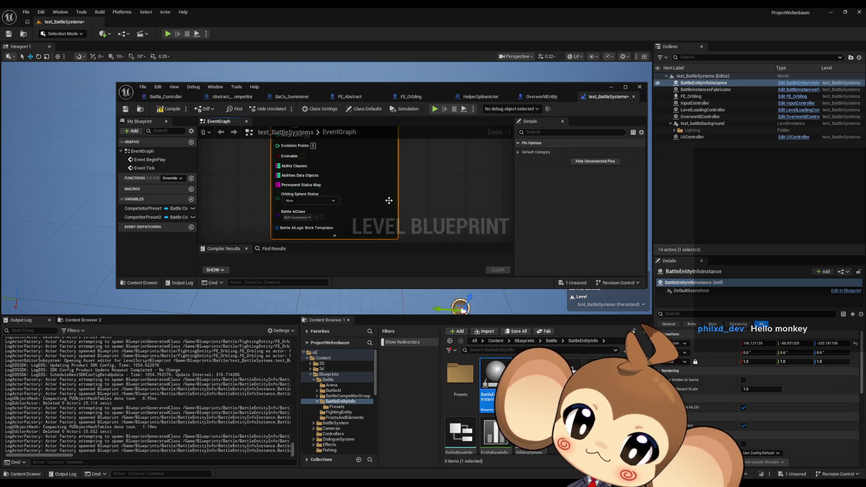
Step: Review the struct's remaining fields, including Ability Classes, and return to the initialize node
scroll(356, 205, "up", 1)
left_click_drag(355, 209, 404, 209)
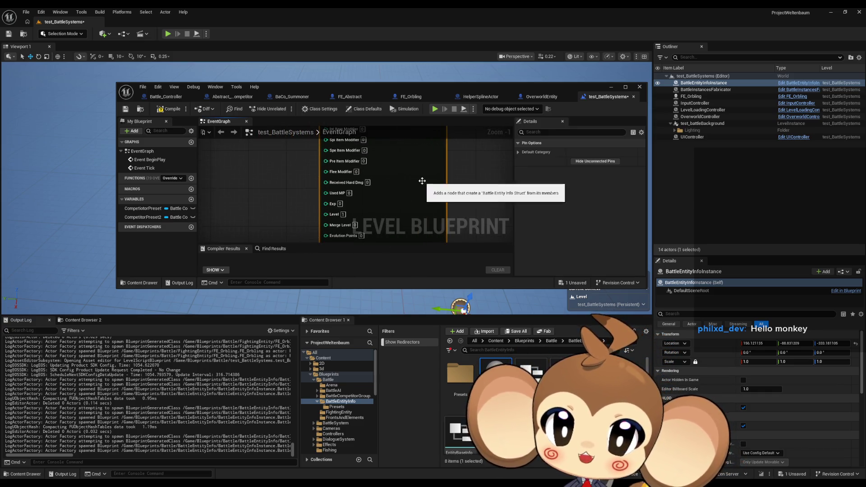
left_click_drag(420, 177, 408, 136)
mouse_move(400, 177)
left_mouse_down()
mouse_move(398, 216)
mouse_move(429, 234)
left_mouse_up()
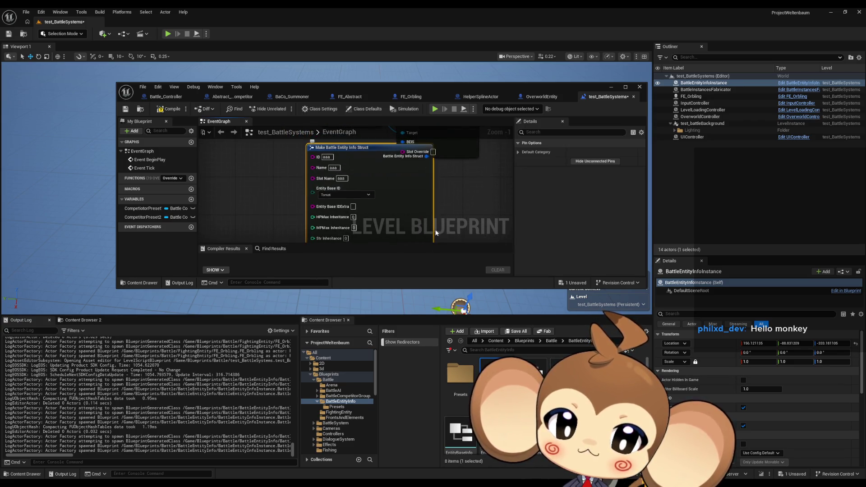
mouse_move(389, 142)
left_mouse_down()
mouse_move(333, 215)
mouse_move(248, 205)
left_mouse_up()
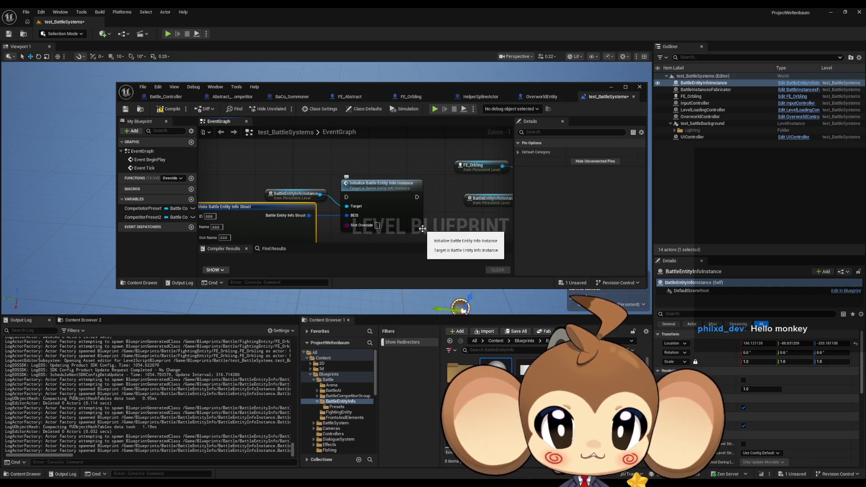
Step: Chain Initialize Fighting Entity after the battle-info initialization and tidy the node layout
mouse_move(431, 195)
left_mouse_down()
mouse_move(353, 201)
mouse_move(470, 179)
left_mouse_up()
mouse_move(399, 168)
left_mouse_down()
mouse_move(343, 171)
mouse_move(373, 190)
mouse_move(434, 206)
left_mouse_up()
mouse_move(434, 175)
left_mouse_down()
mouse_move(432, 199)
mouse_move(428, 185)
left_mouse_up()
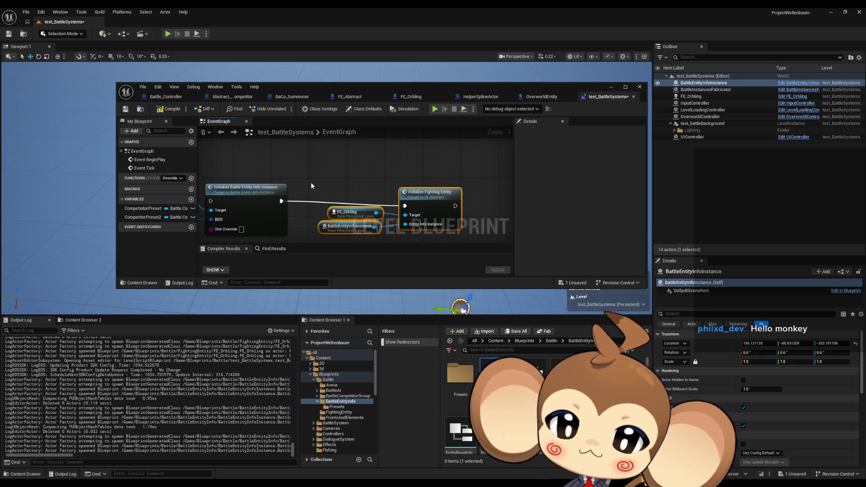
scroll(312, 184, "down", 2)
left_click_drag(312, 184, 449, 160)
scroll(444, 167, "down", 2)
mouse_move(441, 89)
left_mouse_down()
mouse_move(425, 292)
mouse_move(429, 202)
mouse_move(413, 251)
left_mouse_up()
mouse_move(413, 307)
left_mouse_down()
mouse_move(348, 316)
mouse_move(332, 342)
left_mouse_up()
scroll(316, 334, "up", 4)
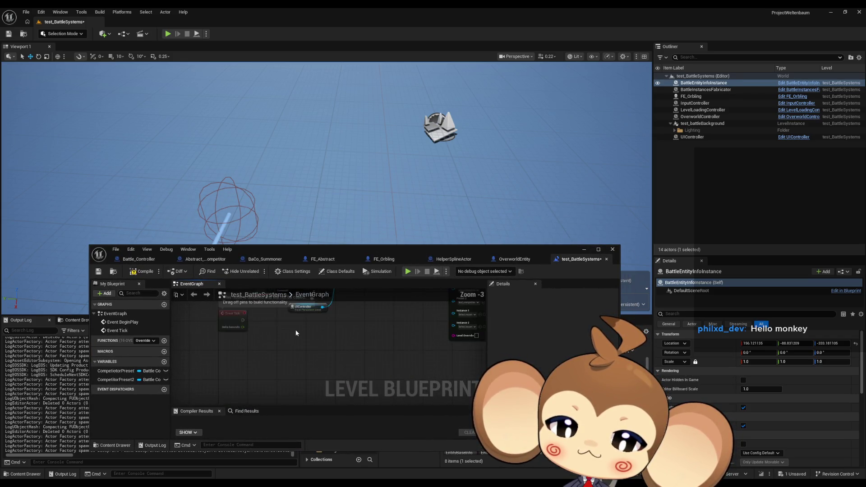
mouse_move(292, 303)
left_mouse_down()
mouse_move(344, 378)
mouse_move(292, 362)
left_mouse_up()
Step: Compile and save the level blueprint, then run and stop a quick play-test
left_click(144, 271)
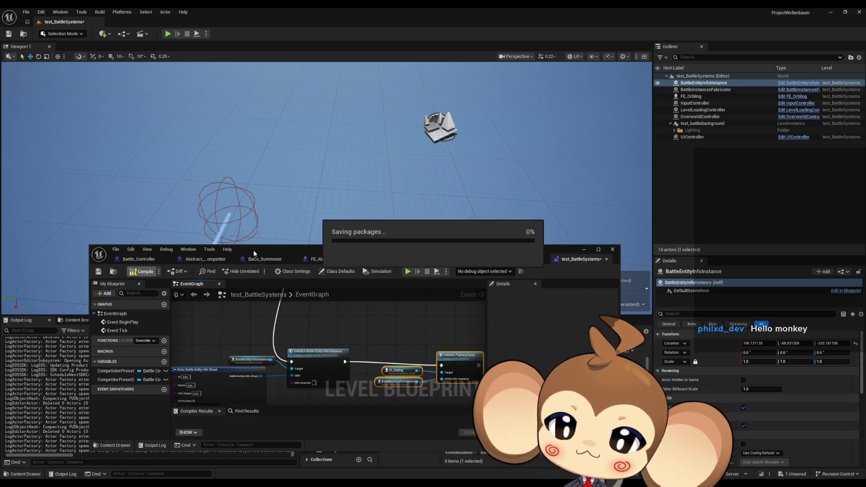
left_click(169, 33)
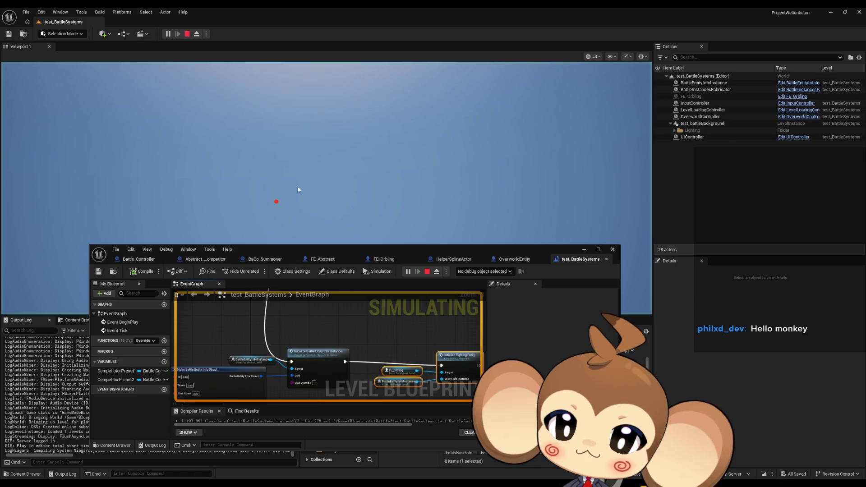
left_click(187, 34)
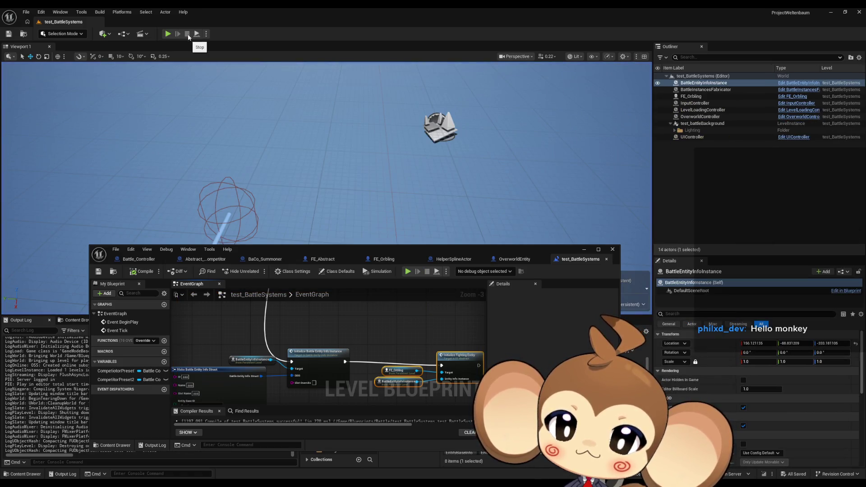
mouse_move(454, 386)
left_mouse_down()
mouse_move(333, 339)
mouse_move(368, 355)
left_mouse_up()
Step: Duplicate the FE_Orbling reference and add a Fly to Slot node from it
key("ctrl+c")
key("ctrl+v")
type("fly")
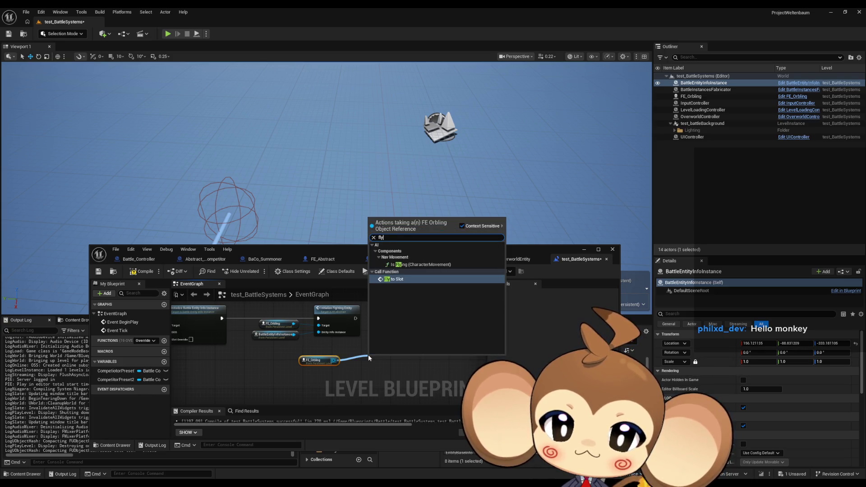
key("Return")
mouse_move(407, 379)
left_mouse_down()
mouse_move(407, 320)
mouse_move(355, 319)
left_mouse_up()
left_click(334, 343)
left_click_drag(328, 356, 330, 348)
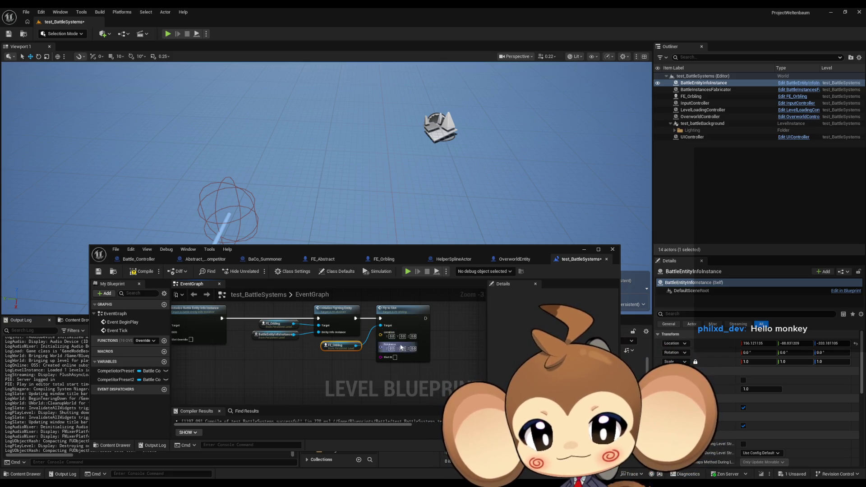
Step: Set Fly to Slot's Location X to 100.0 and start a play-test
scroll(402, 346, "up", 3)
left_click_drag(365, 338, 375, 367)
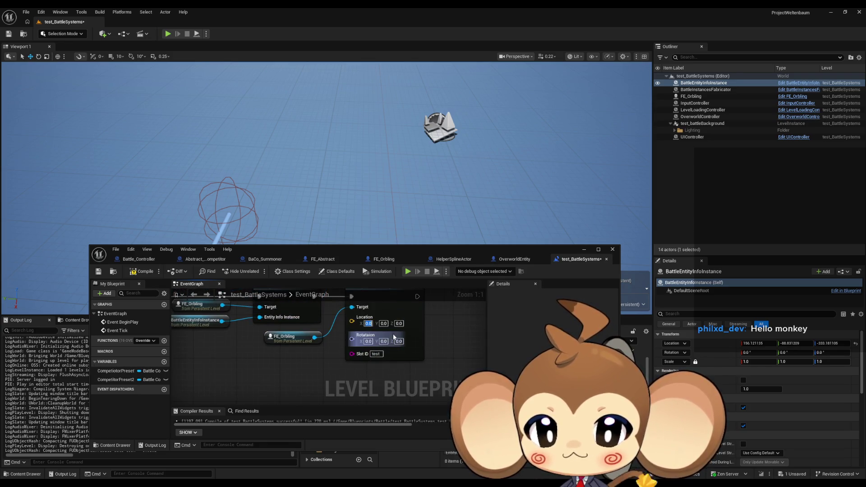
type("100")
key("Return")
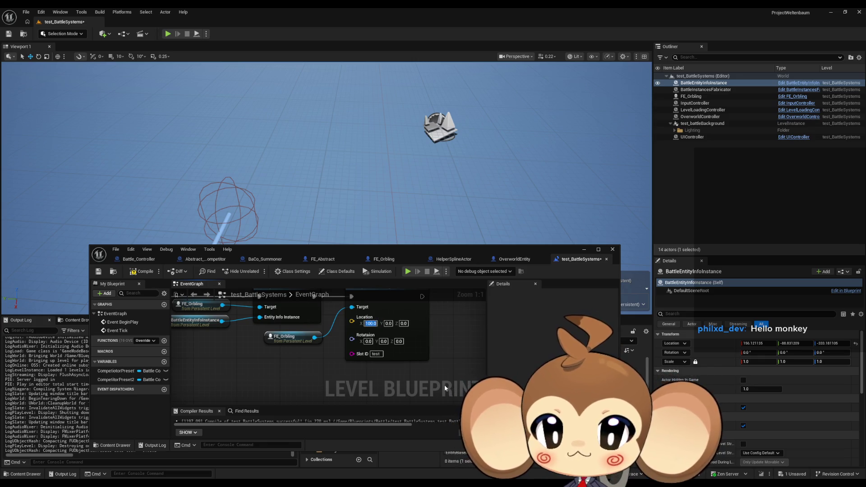
left_click_drag(458, 346, 462, 365)
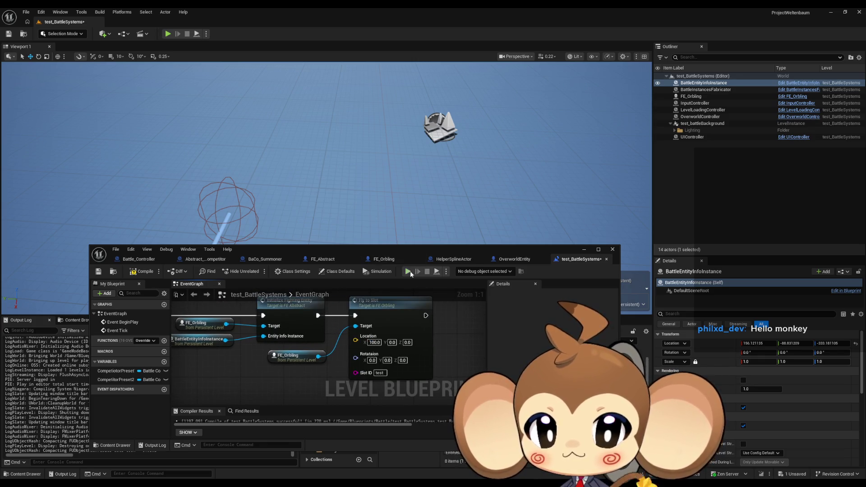
left_click(409, 271)
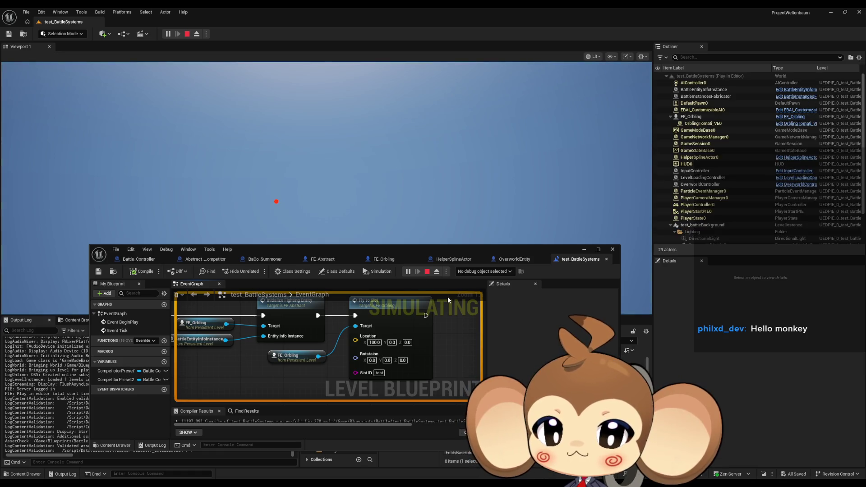
Step: Stop the play-test and put a breakpoint on the Fly to Slot node
left_click(427, 272)
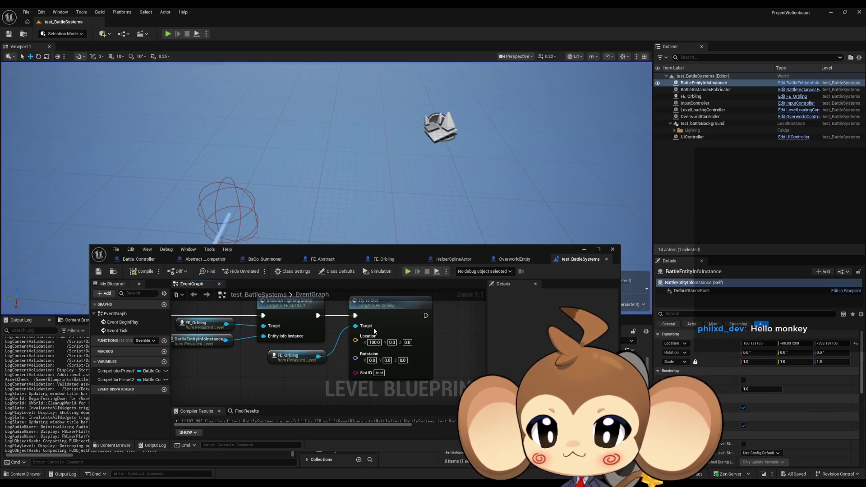
scroll(367, 333, "down", 5)
scroll(366, 333, "up", 2)
left_click(375, 340)
right_click(375, 340)
left_click(406, 302)
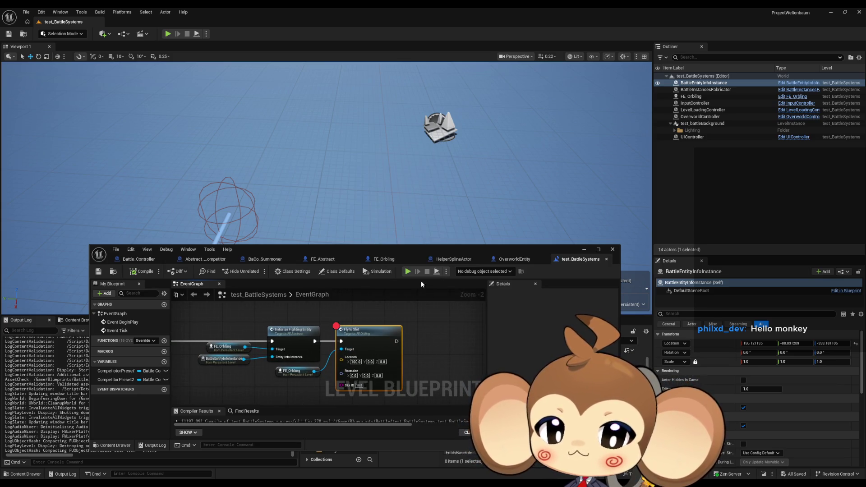
Step: Play again until the breakpoint hits, then step into FlyToSlot in the maximized editor
left_click(413, 270)
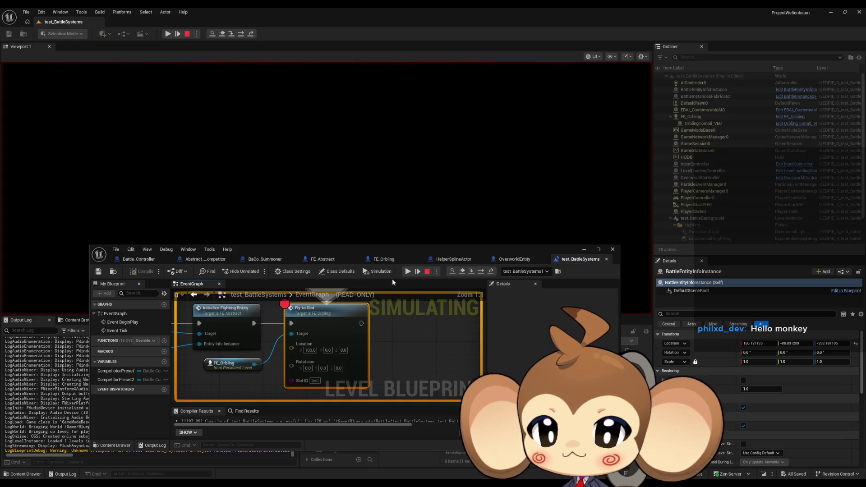
double_click(381, 251)
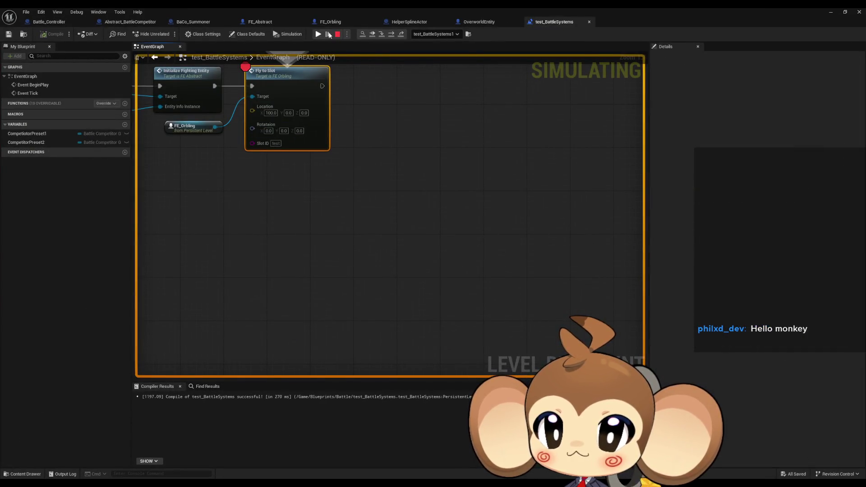
left_click(382, 34)
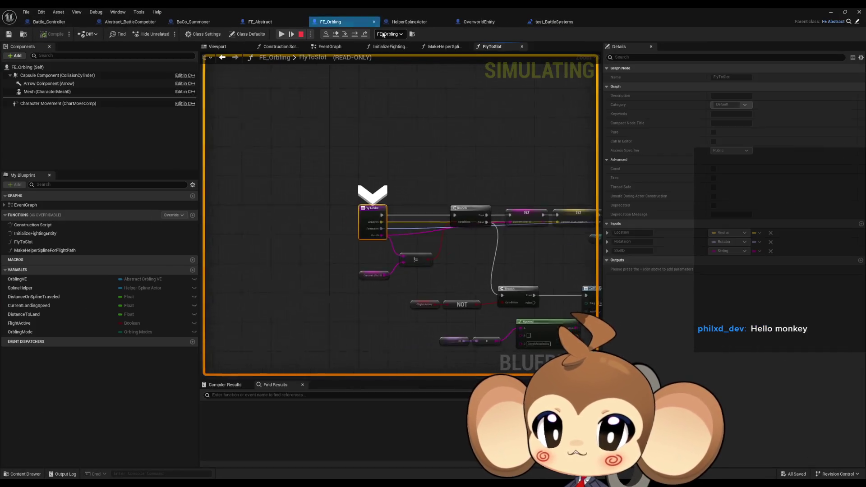
Step: Step over the Branch, slot ID/location/rotation sets and form switch to Flight Active
left_click(355, 35)
left_click(356, 36)
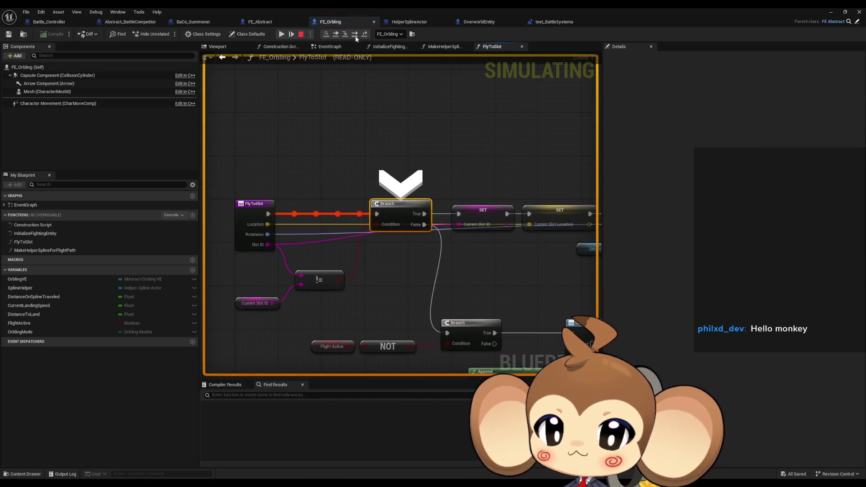
left_click(355, 36)
left_click(355, 35)
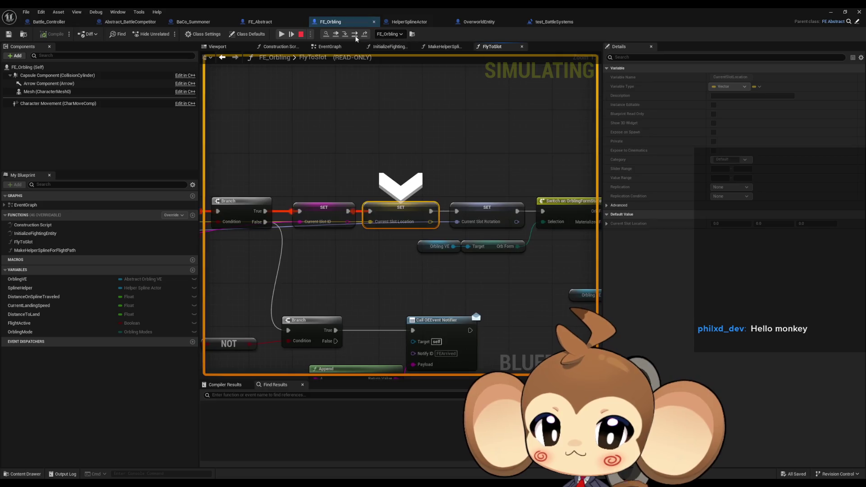
left_click(356, 35)
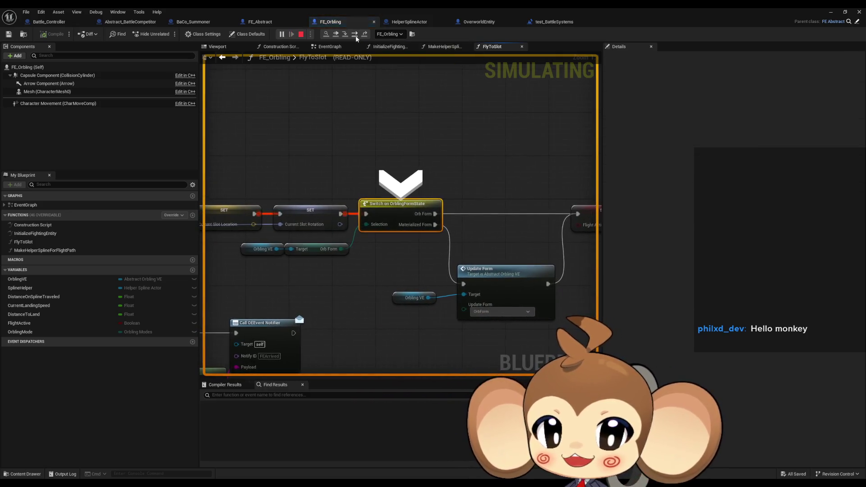
left_click(355, 36)
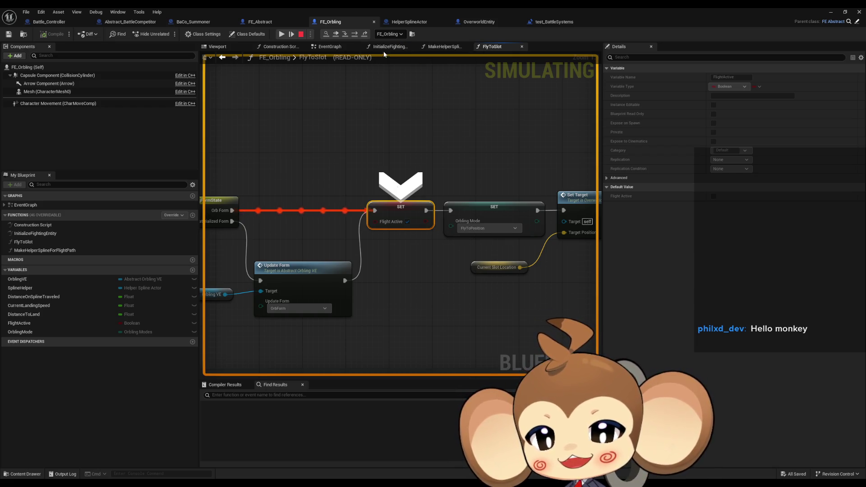
Step: Continue stepping to Make Helper Spline for Flight Path, then view EventGraph and parent FE_Abstract
left_click(356, 37)
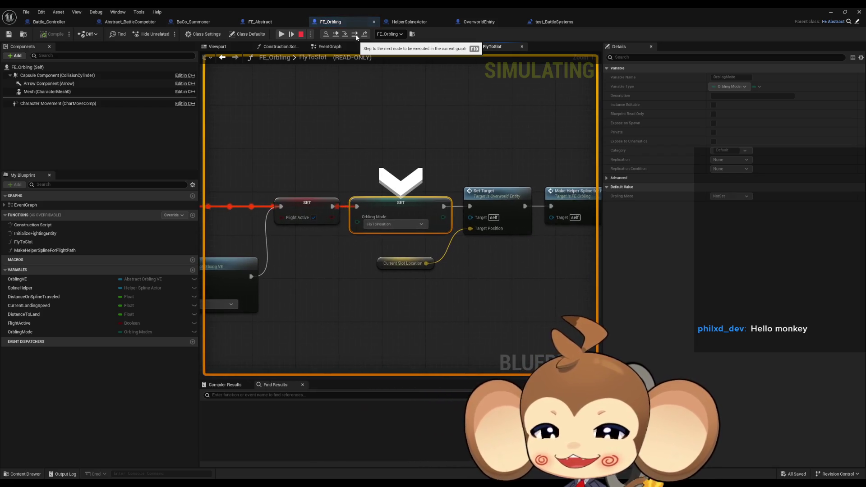
left_click(356, 37)
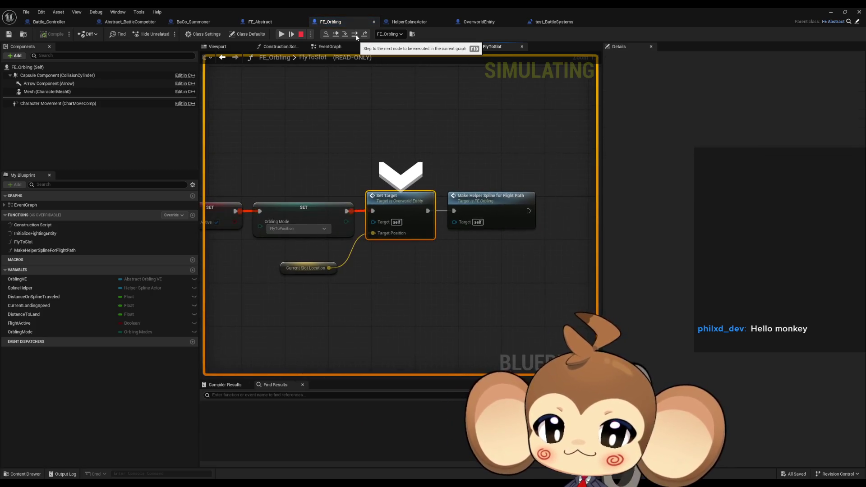
left_click(357, 37)
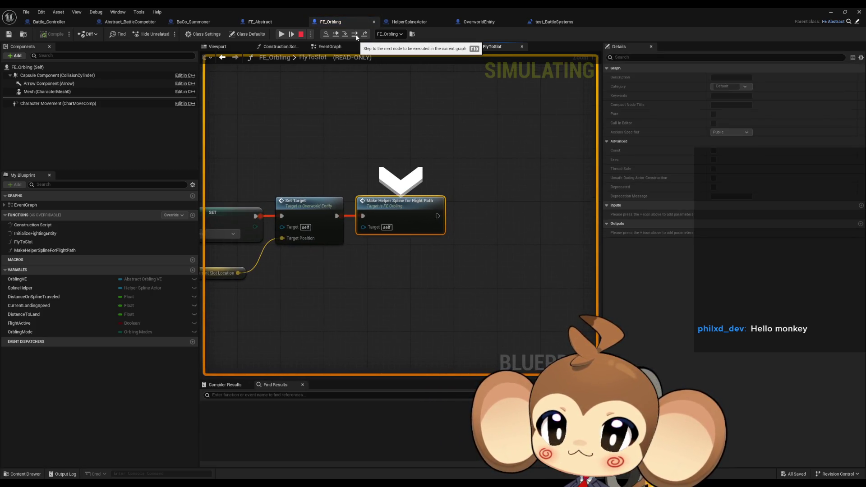
double_click(25, 205)
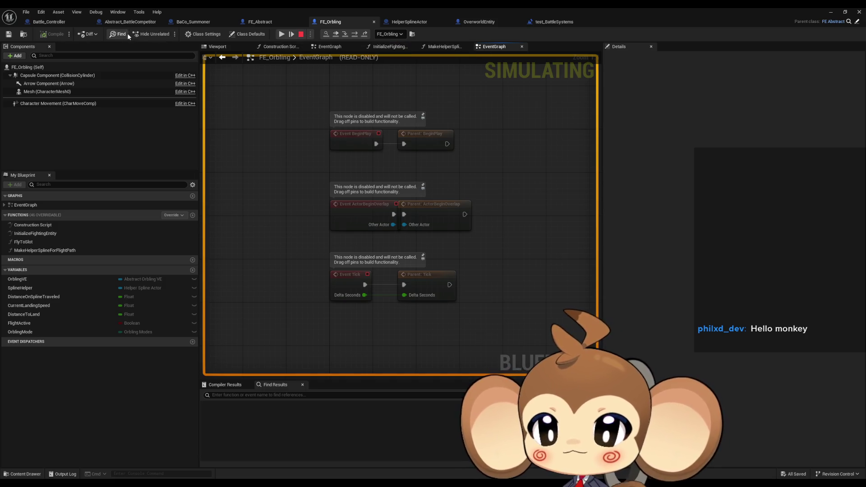
left_click(856, 21)
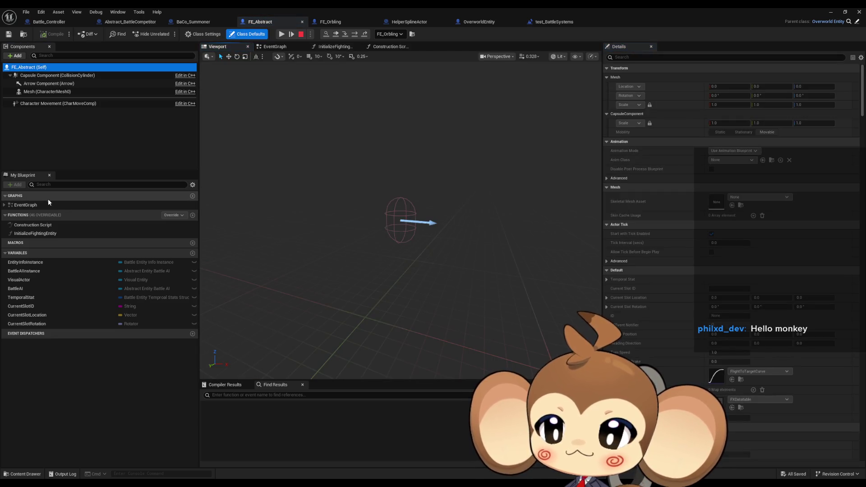
Step: Open FE_Abstract's EventGraph and stop the running play-test
double_click(45, 204)
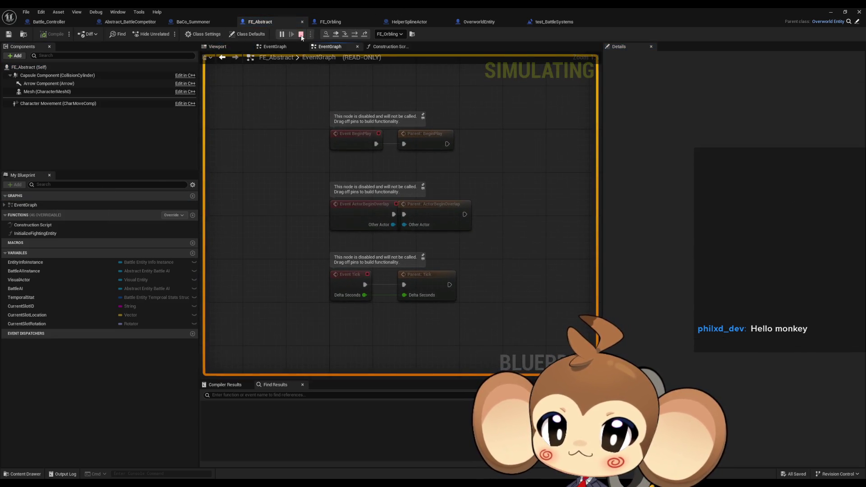
left_click(302, 34)
left_click(326, 22)
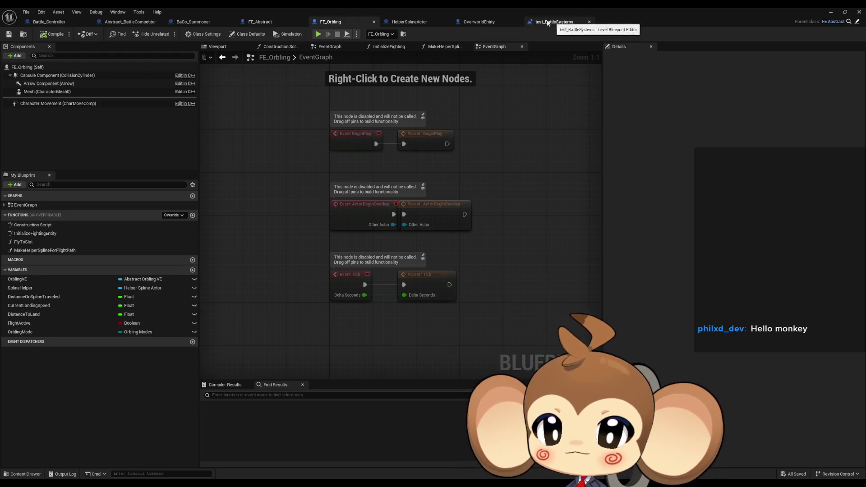
Step: Show OverworldEntity's EventGraph with its blueprint editor restored to a floating window
left_click(481, 23)
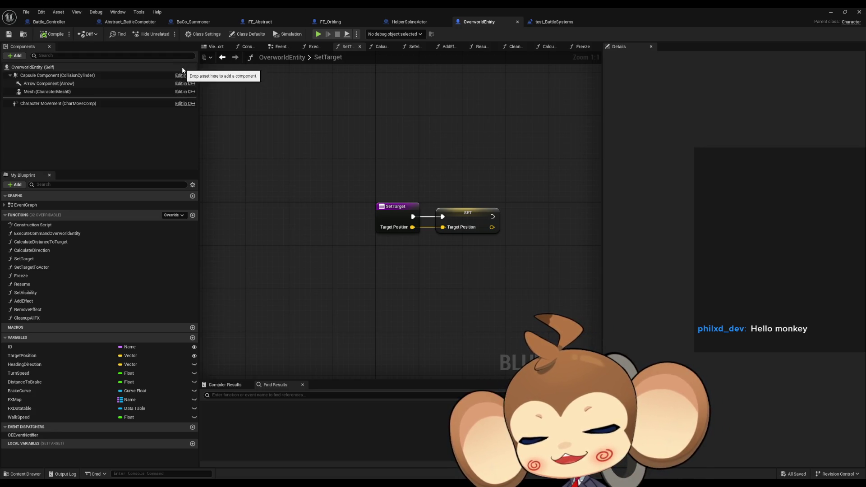
left_click(33, 215)
left_click(32, 215)
double_click(38, 206)
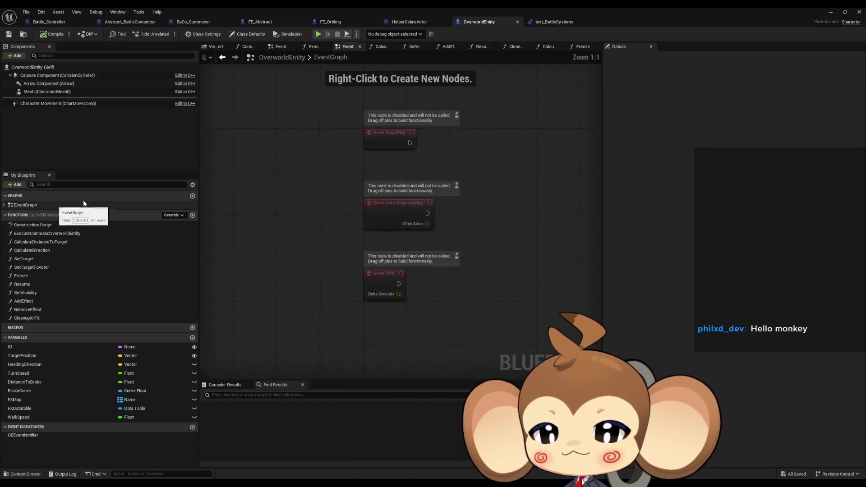
double_click(377, 8)
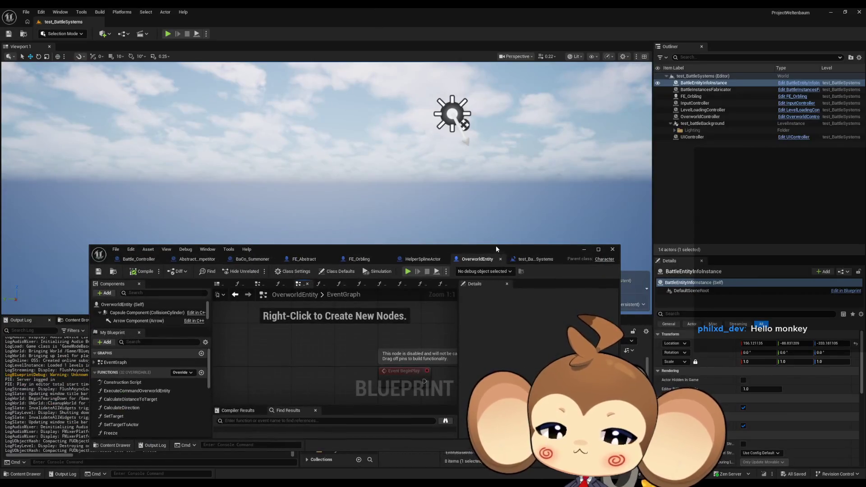
Step: Raise the blueprint window and browse the Content Browser's Blueprints/BattleSystem folder contents
left_click_drag(479, 240, 434, 92)
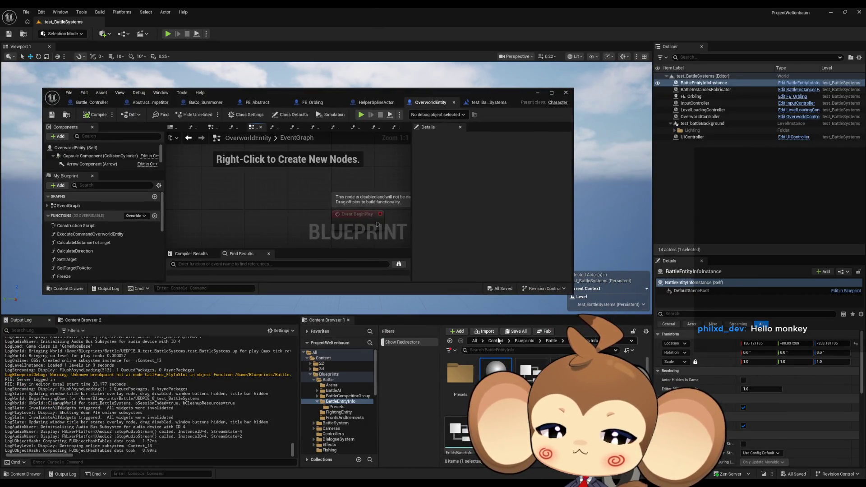
left_click(519, 341)
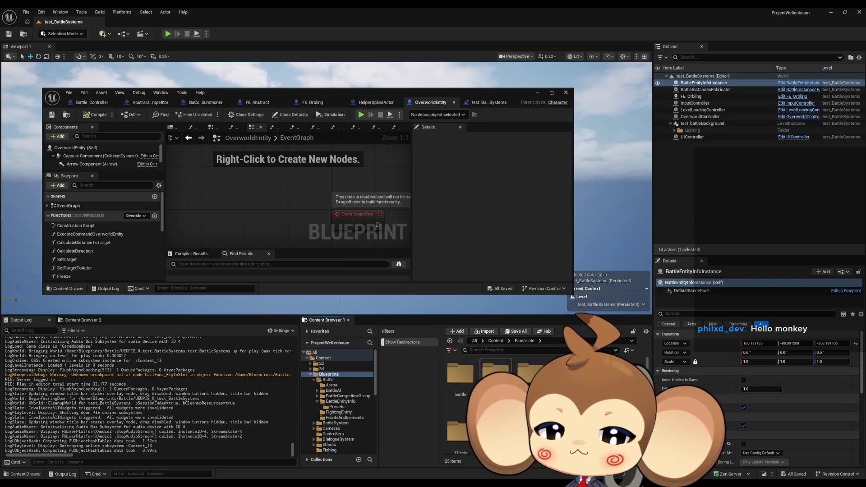
double_click(489, 374)
scroll(496, 397, "down", 1)
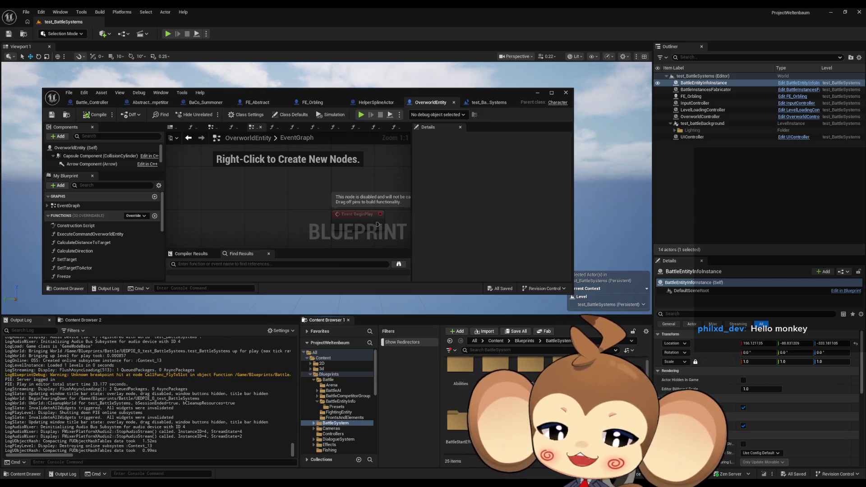
scroll(496, 397, "down", 3)
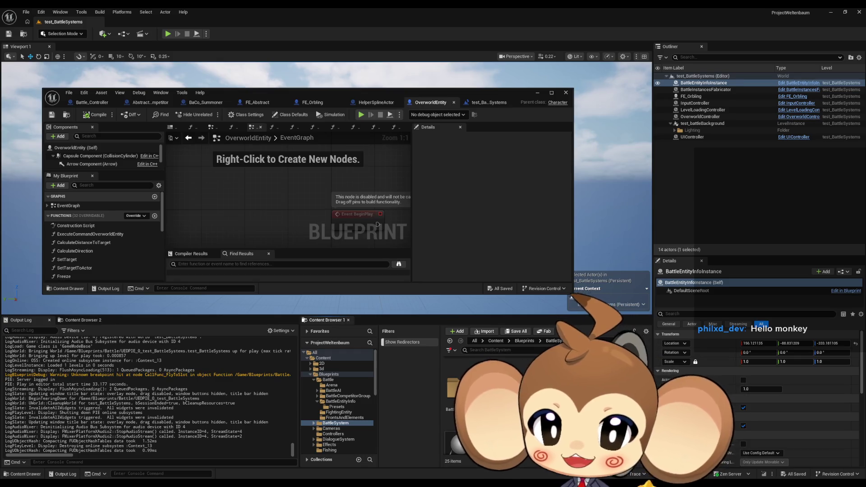
scroll(497, 398, "up", 5)
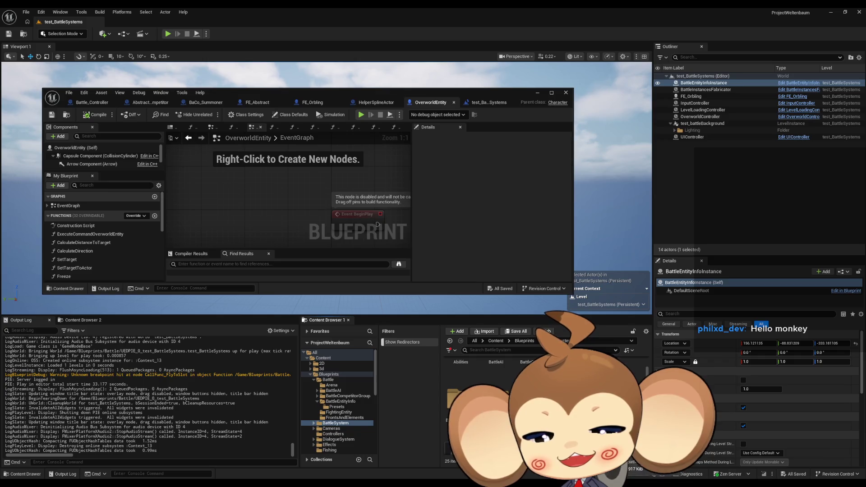
scroll(497, 397, "down", 3)
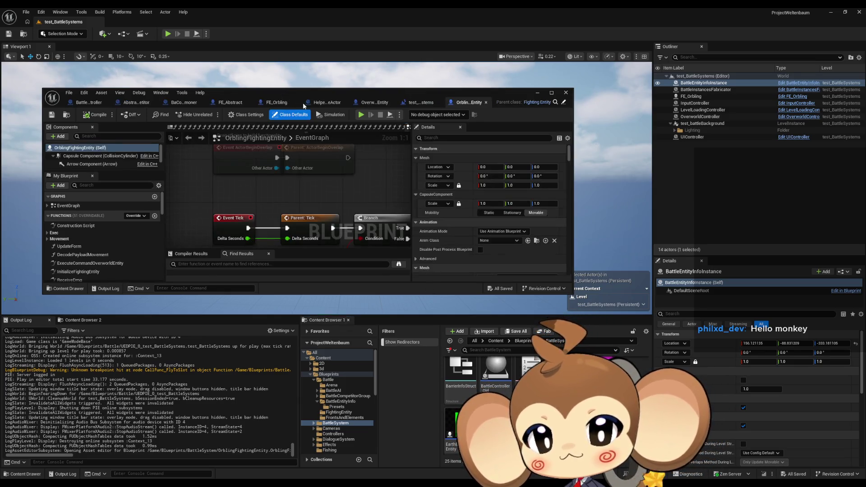
Step: Open OrblingFightingEntity full screen and inspect its FlyToTargetProcedure and FlyTo function graphs
left_click_drag(285, 96, 361, 139)
double_click(362, 139)
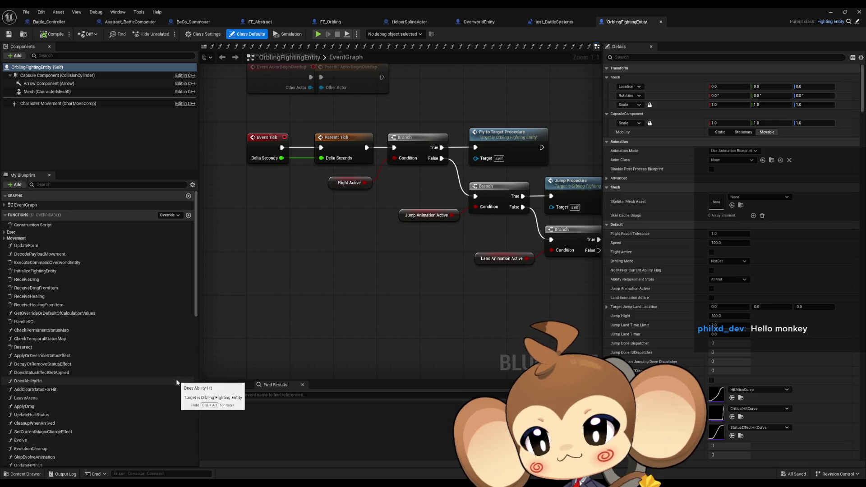
left_click(16, 238)
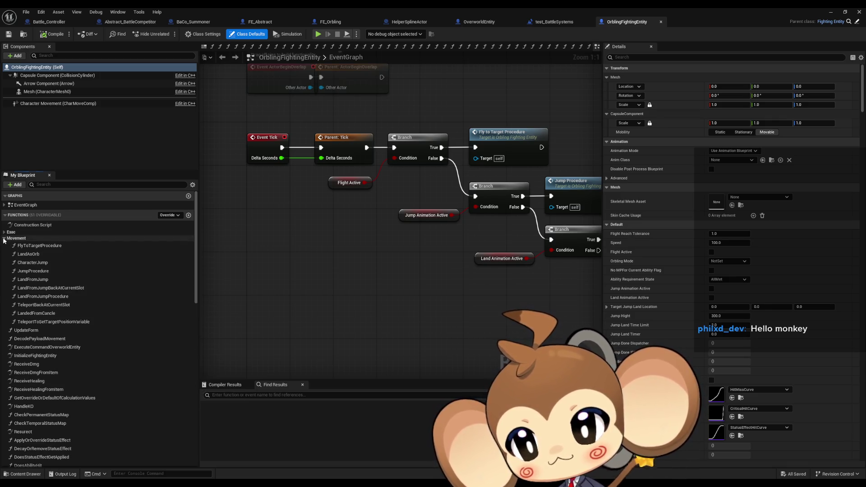
double_click(66, 246)
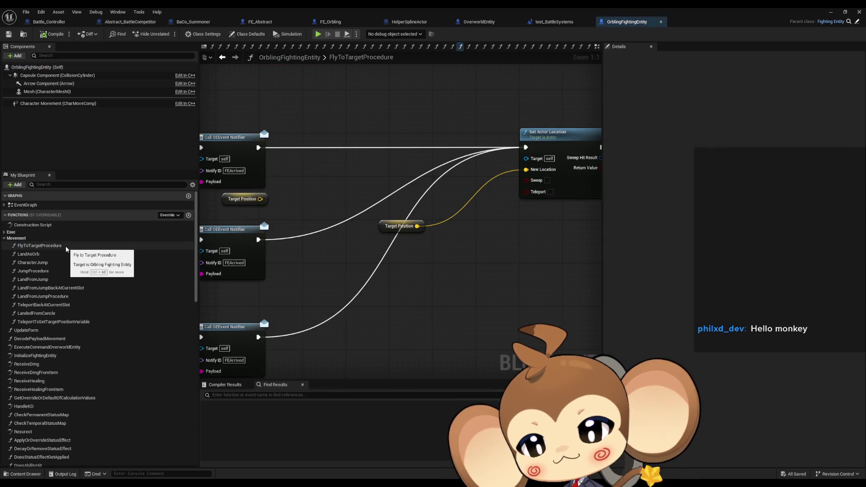
left_click(9, 232)
double_click(23, 239)
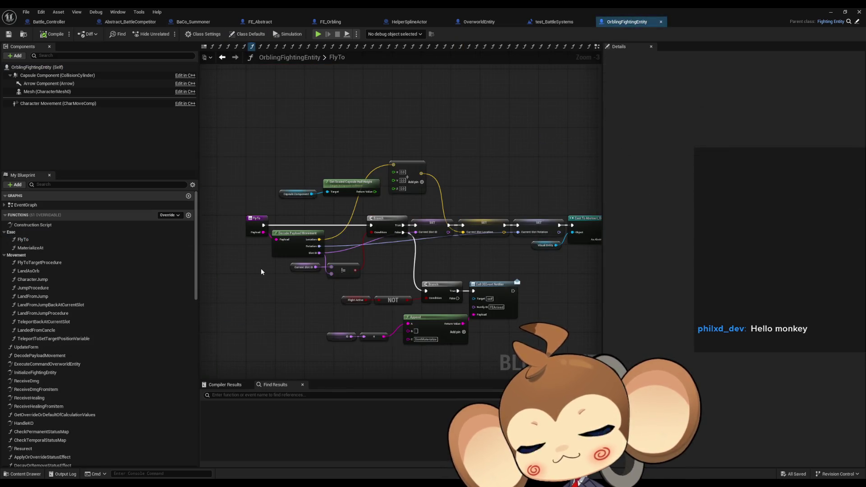
mouse_move(372, 294)
left_mouse_down()
mouse_move(347, 279)
mouse_move(280, 266)
mouse_move(149, 284)
left_mouse_up()
scroll(550, 230, "up", 3)
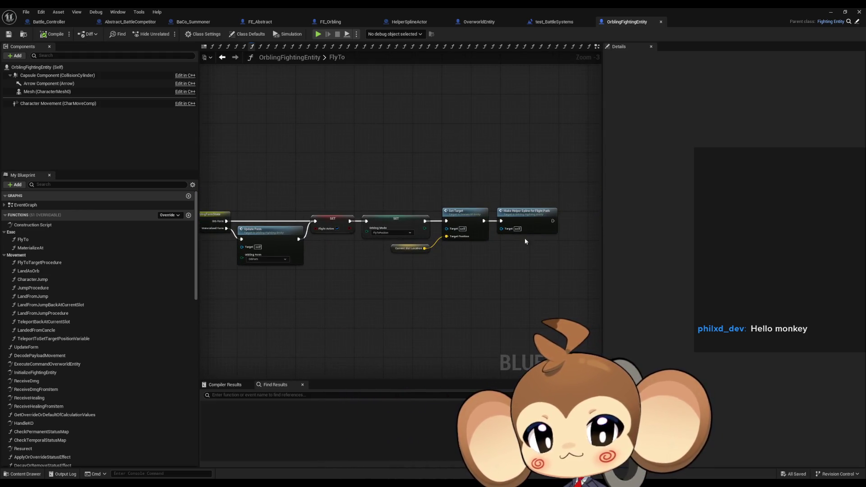
scroll(404, 251, "down", 2)
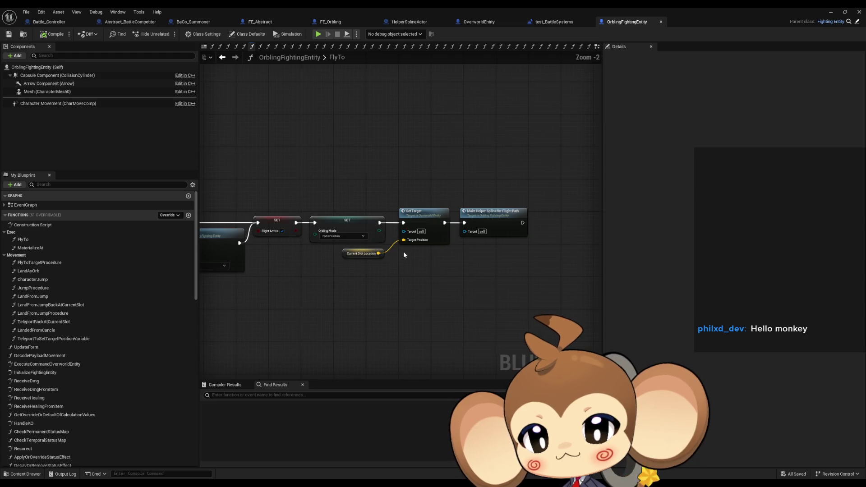
left_click_drag(402, 251, 503, 243)
Step: In its EventGraph, select the Flight Active branch and Fly to Target Procedure call
double_click(51, 205)
scroll(294, 268, "up", 2)
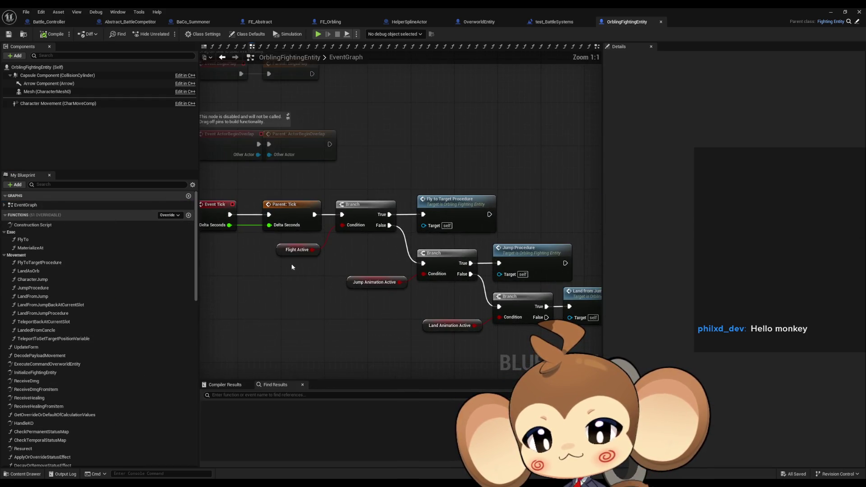
mouse_move(259, 253)
left_mouse_down()
mouse_move(289, 258)
mouse_move(354, 186)
mouse_move(455, 218)
left_mouse_up()
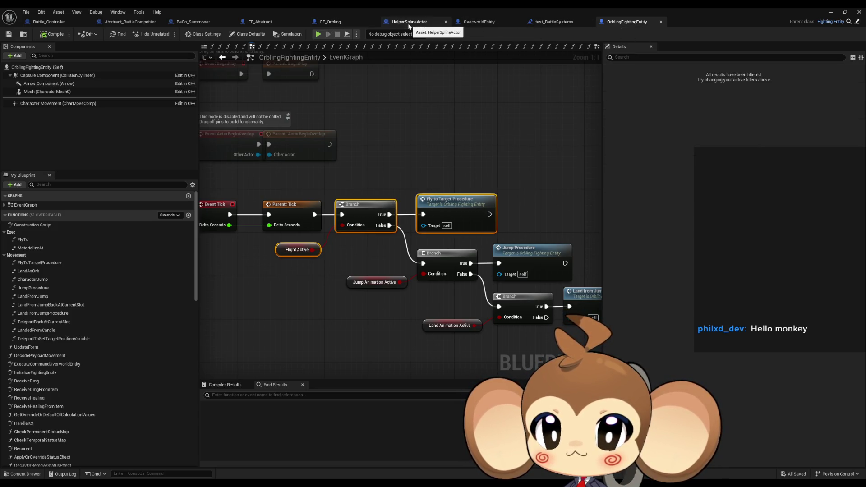
left_click(353, 23)
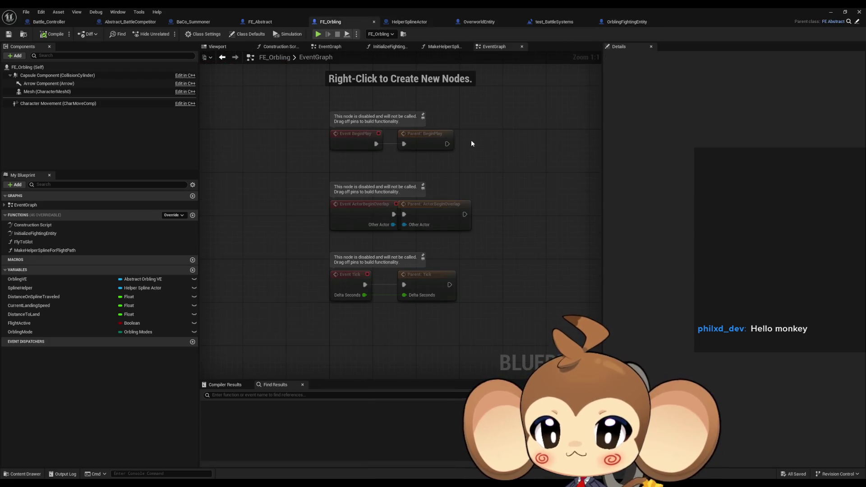
Step: Paste the Flight Active branch and Fly to Target Procedure nodes into FE_Orbling's EventGraph, confirming the fix-up
left_click_drag(478, 150, 402, 111)
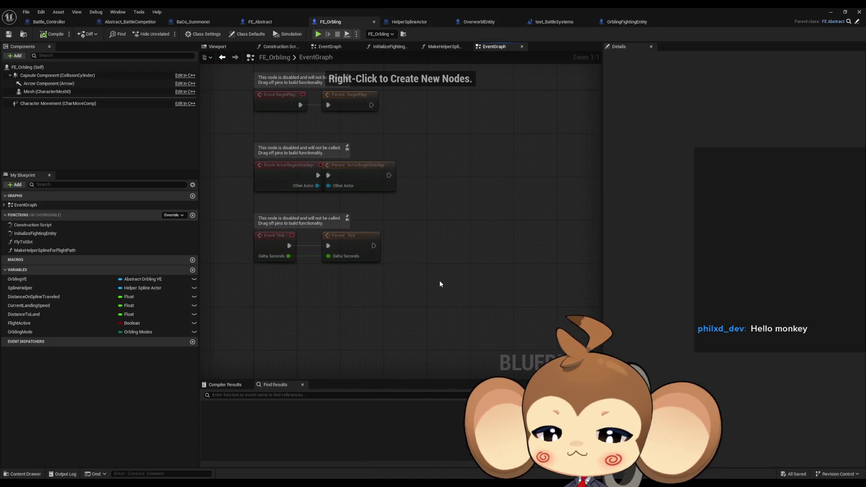
key("ctrl+v")
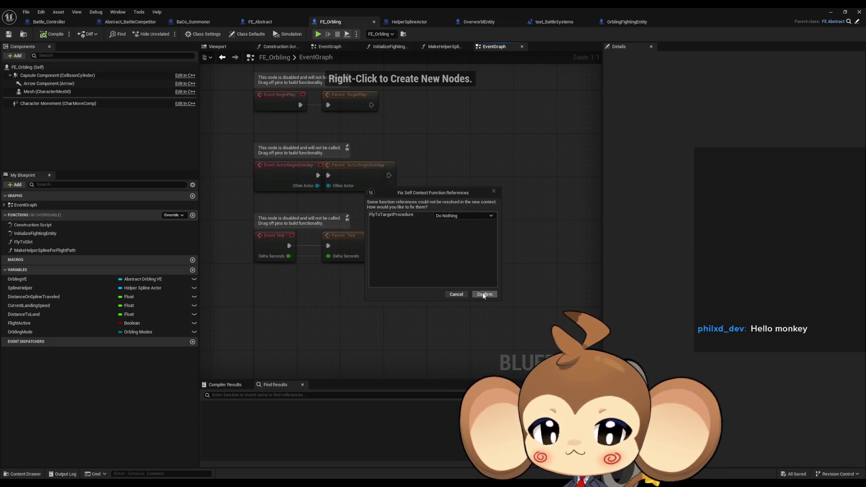
left_click(484, 294)
left_click_drag(460, 279, 449, 263)
left_click(447, 244)
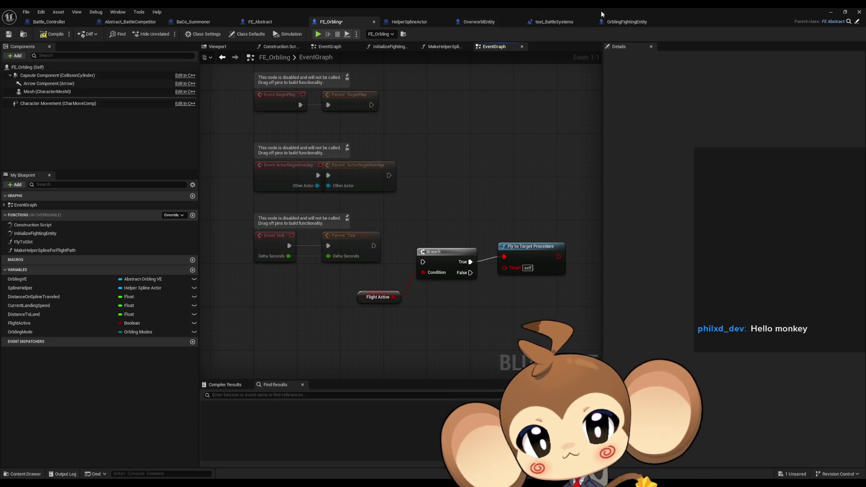
Step: Copy the FlyToTargetProcedure function from OrblingFightingEntity into FE_Orbling
left_click(618, 20)
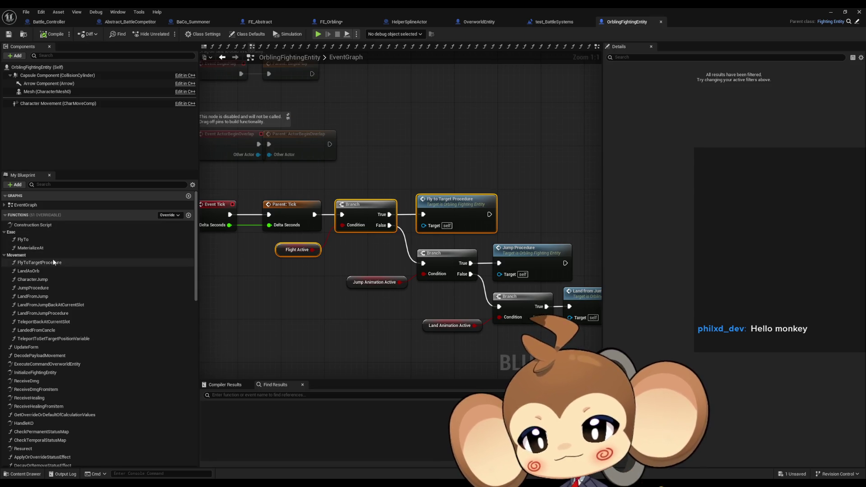
left_click(94, 264)
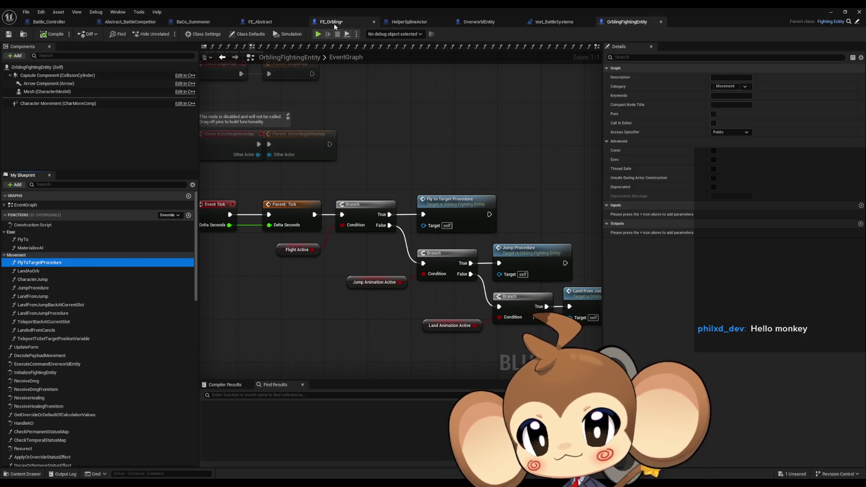
left_click(334, 23)
key("ctrl+v")
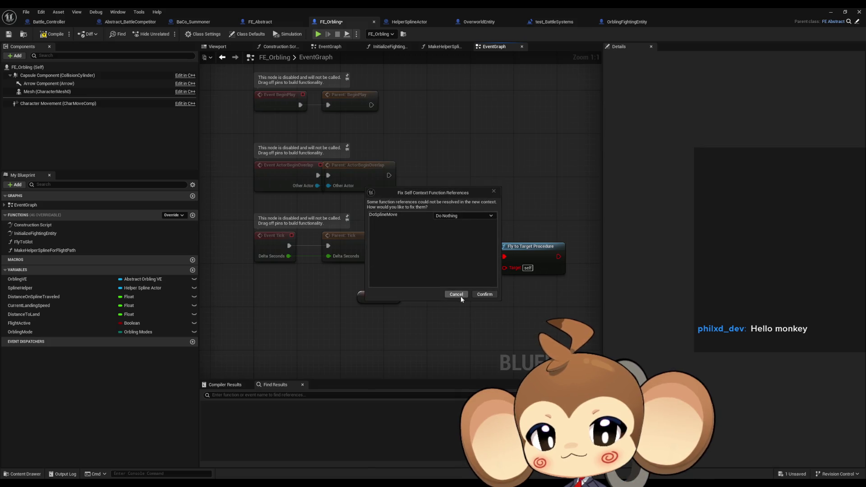
left_click(491, 299)
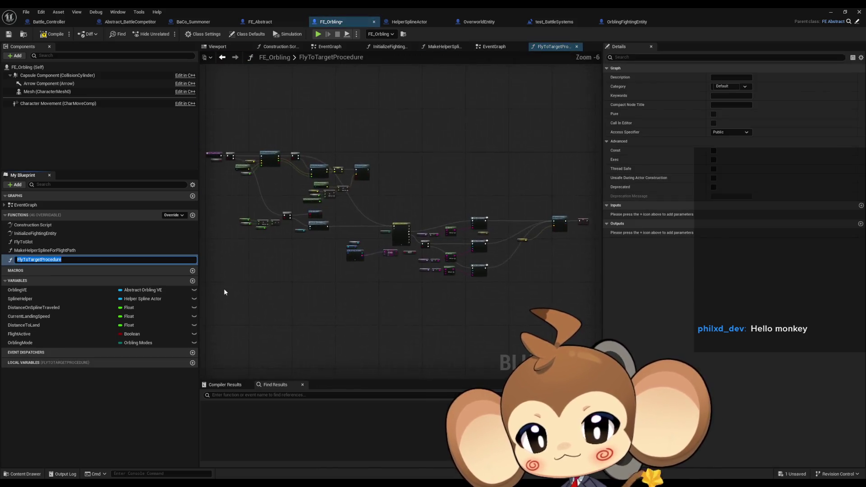
scroll(462, 261, "up", 6)
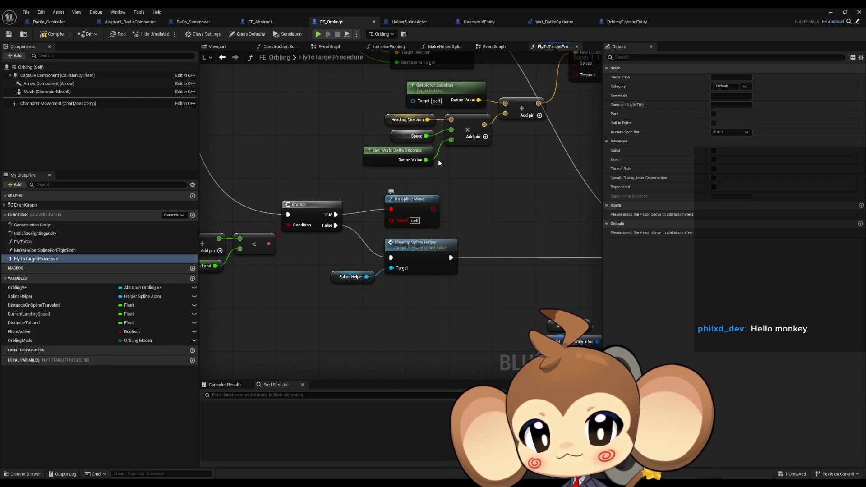
Step: Review the original FlyToTargetProcedure graph and pick DoSplineMove to copy next
left_click(611, 24)
double_click(458, 206)
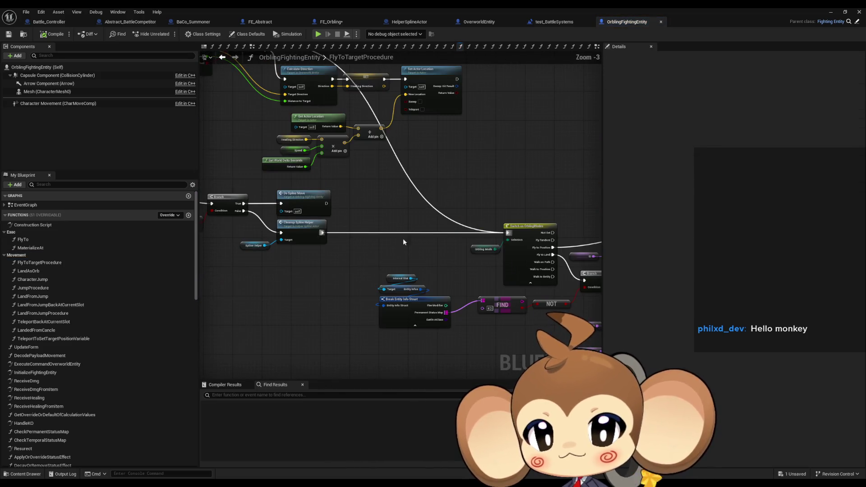
scroll(295, 206, "up", 3)
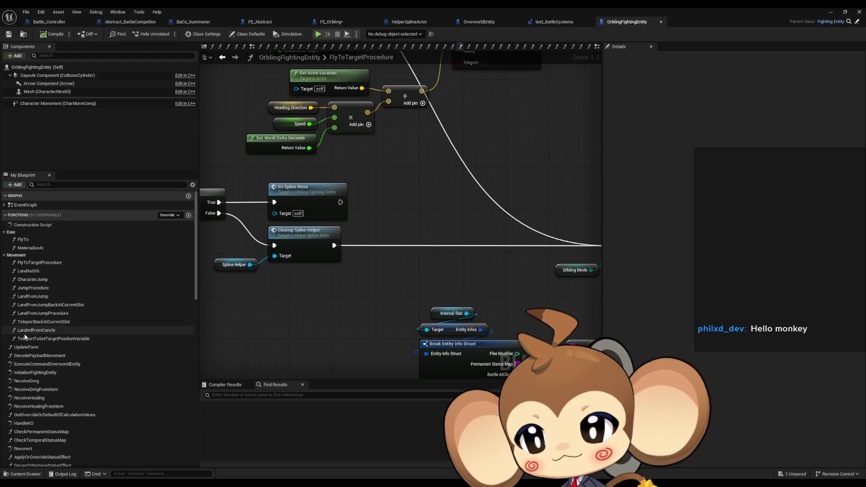
scroll(80, 342, "down", 5)
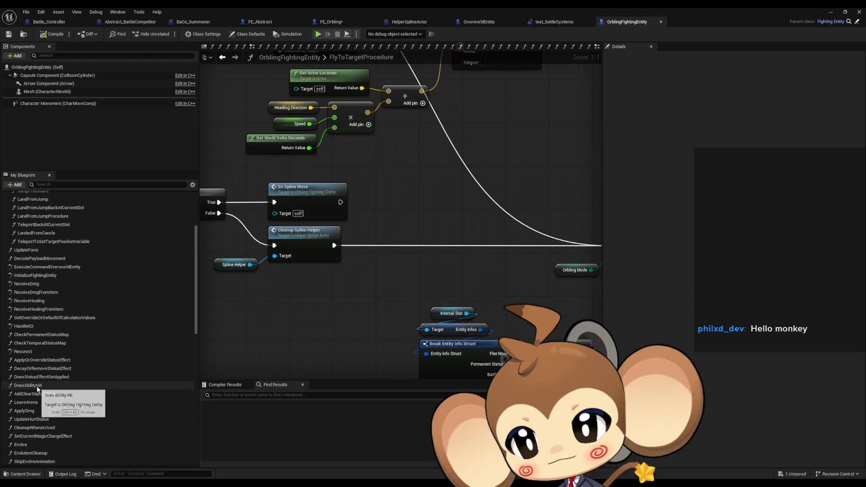
scroll(74, 387, "down", 2)
scroll(73, 385, "down", 3)
scroll(74, 383, "down", 2)
left_click(40, 415)
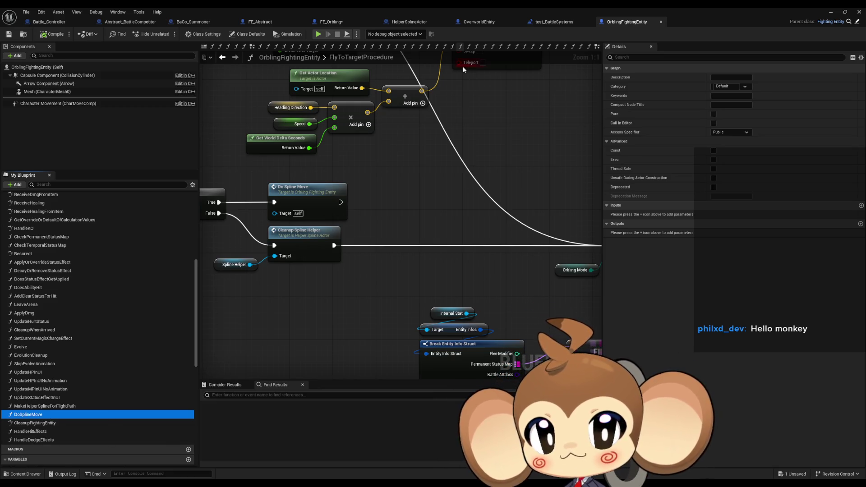
left_click(333, 22)
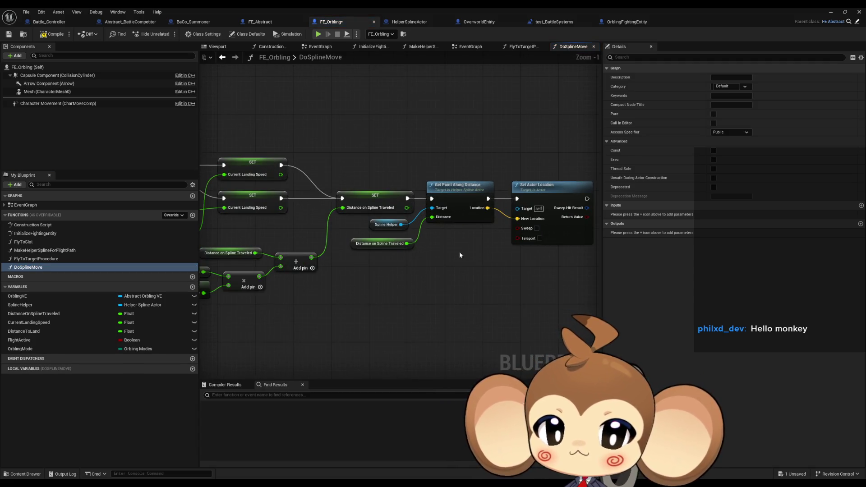
Step: Pan through the ported DoSplineMove graph, then open OrblingFightingEntity's original DoSplineMove for comparison
left_click_drag(390, 269, 480, 267)
left_click_drag(245, 227, 333, 217)
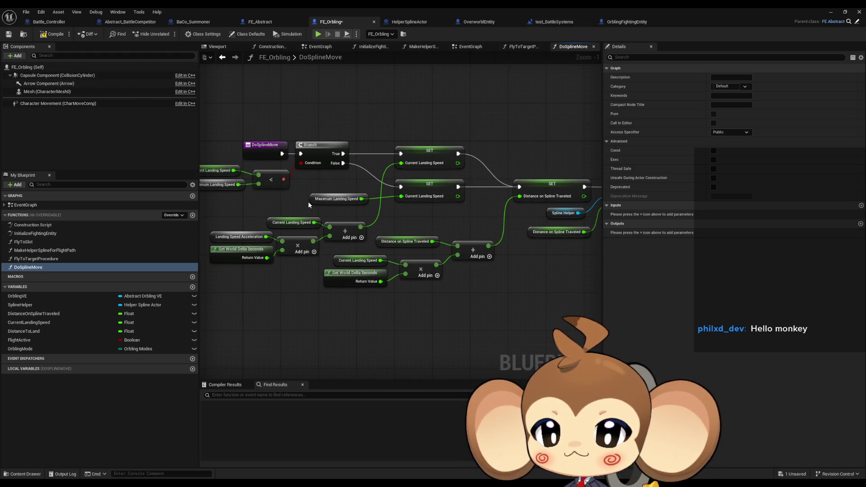
left_click_drag(308, 205, 379, 206)
left_click(478, 22)
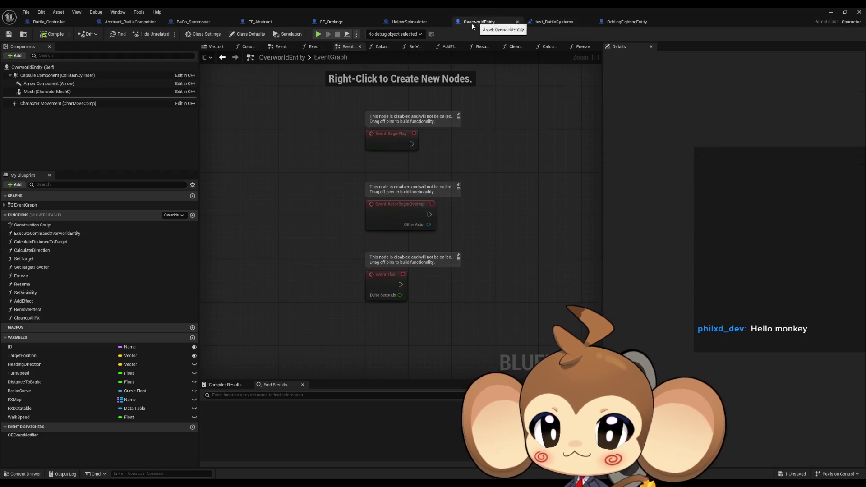
left_click(612, 22)
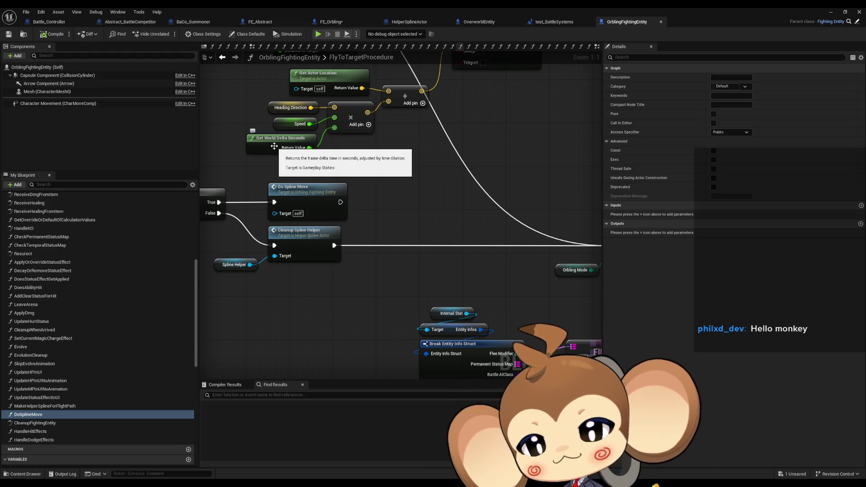
double_click(64, 413)
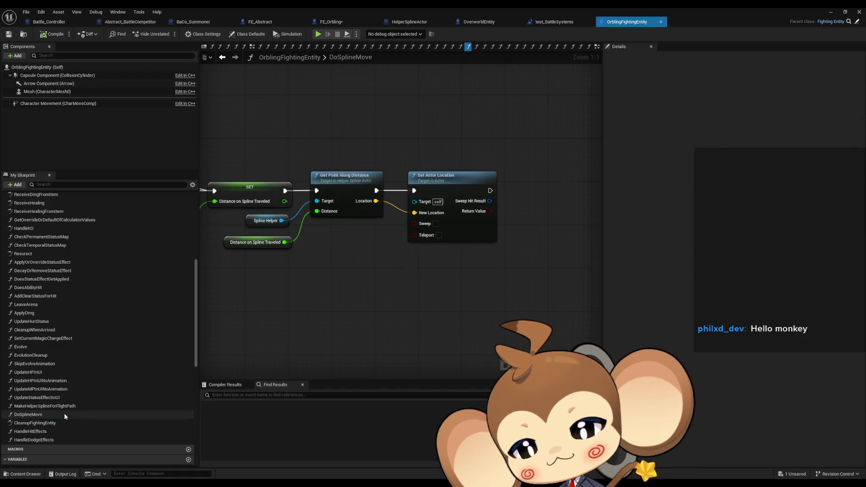
Step: Create member variables MaximumLandingSpeed, LandingSpeedAcceleration, FlightReachTolerance and IsLeavingArena in FE_Orbling
left_click(325, 22)
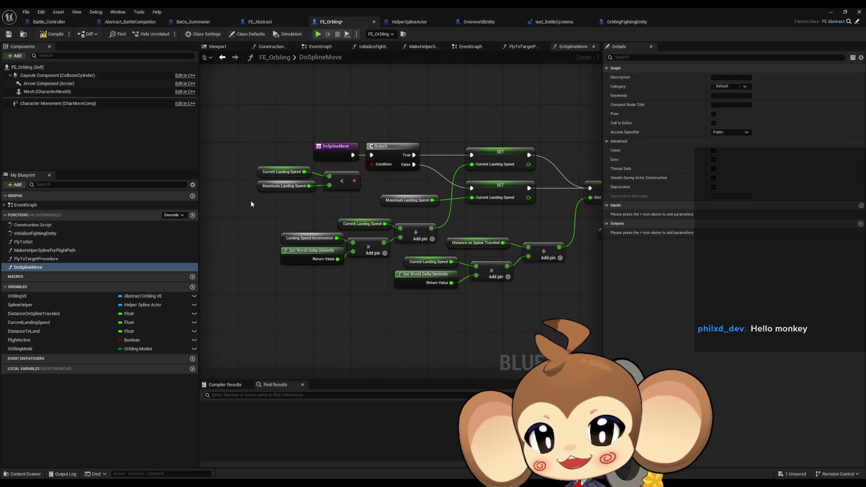
right_click(261, 188)
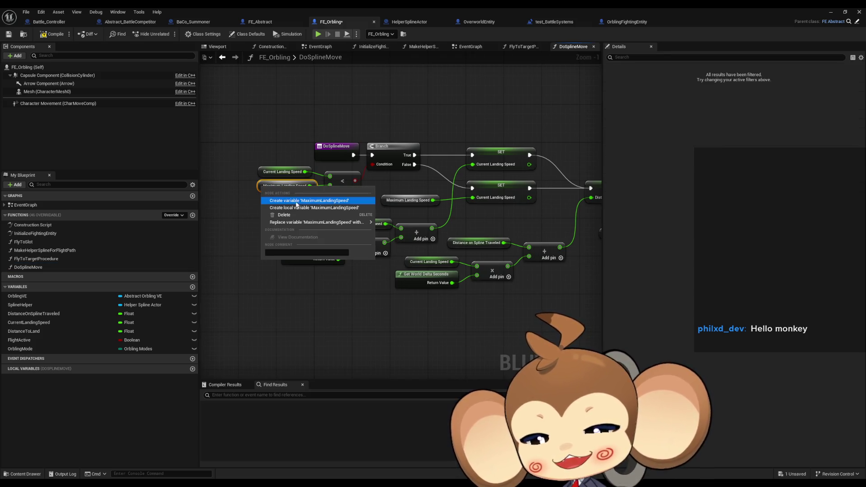
left_click(334, 200)
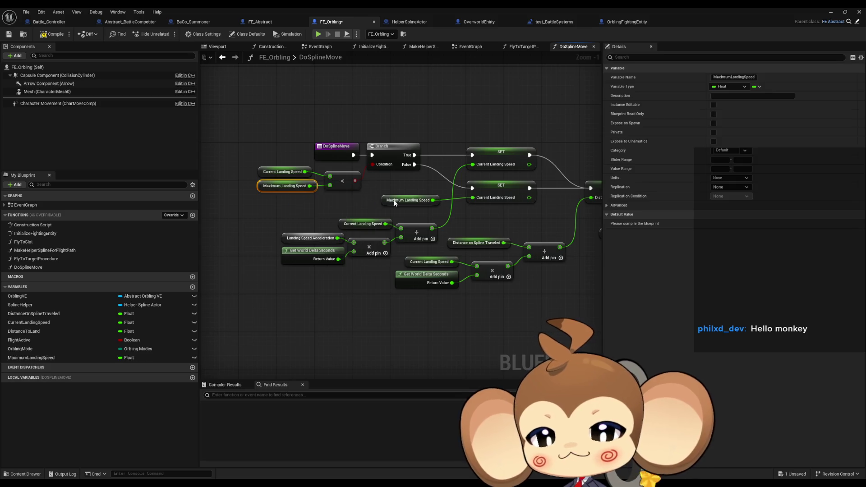
right_click(293, 243)
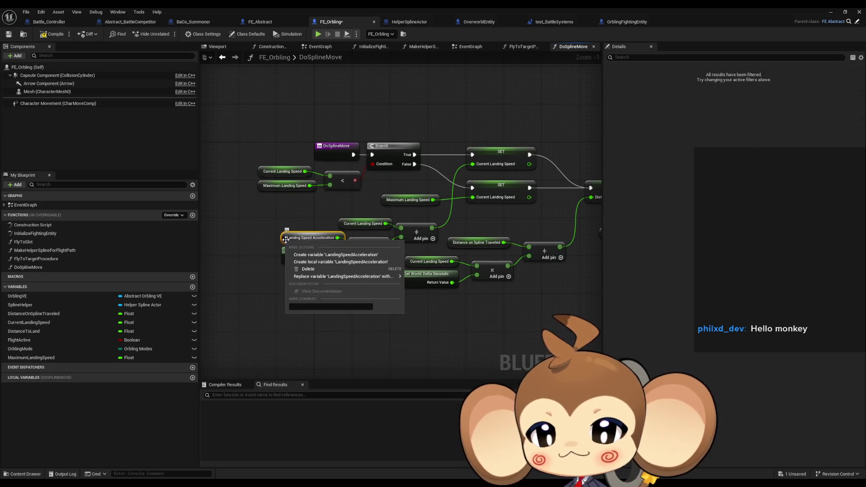
left_click(316, 264)
left_click(52, 34)
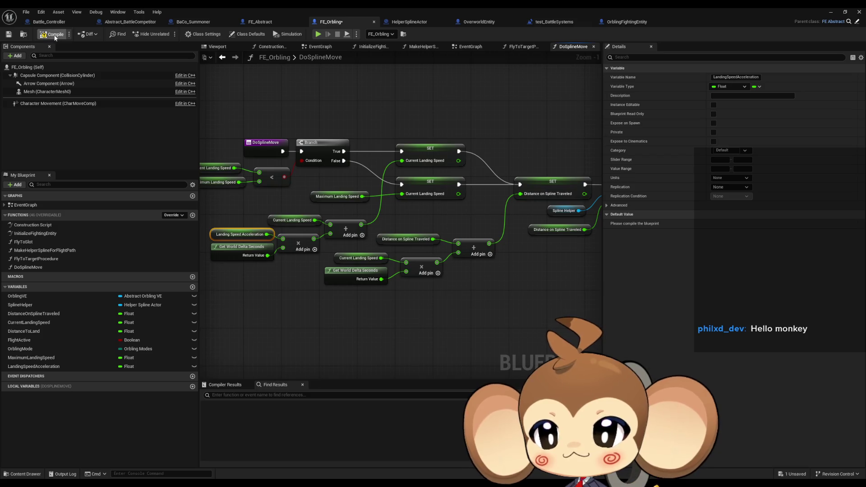
left_click(370, 397)
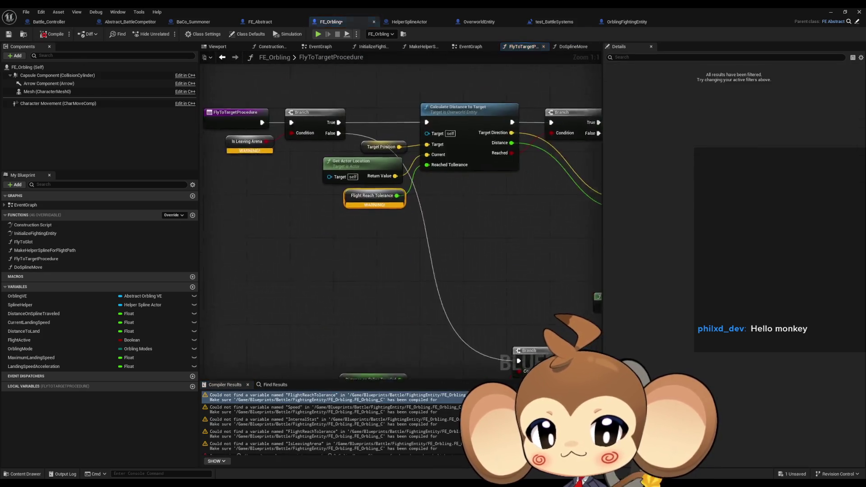
right_click(374, 215)
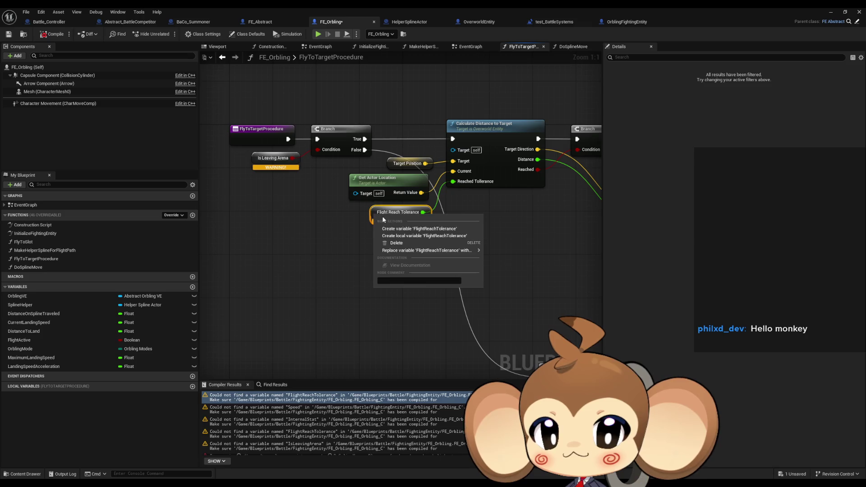
left_click(409, 228)
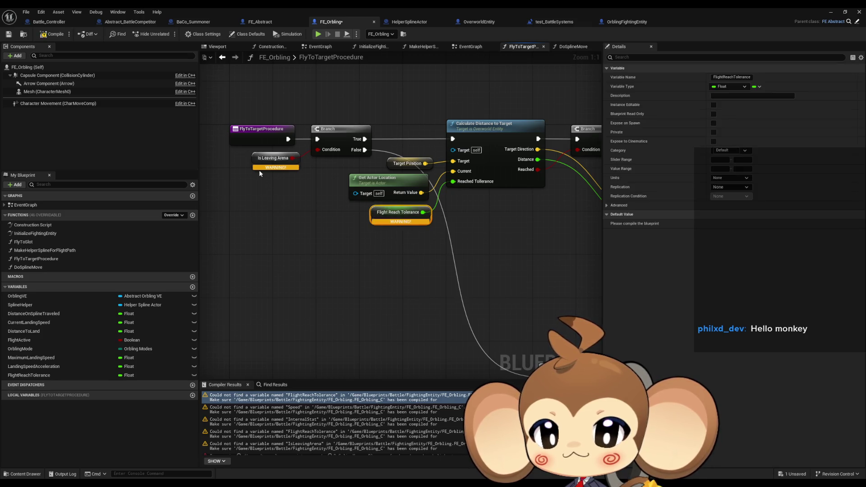
right_click(253, 160)
left_click(280, 173)
Step: Replace the erroring Do Spline Move node with a fresh DoSplineMove call and recompile
left_click_drag(412, 237, 280, 168)
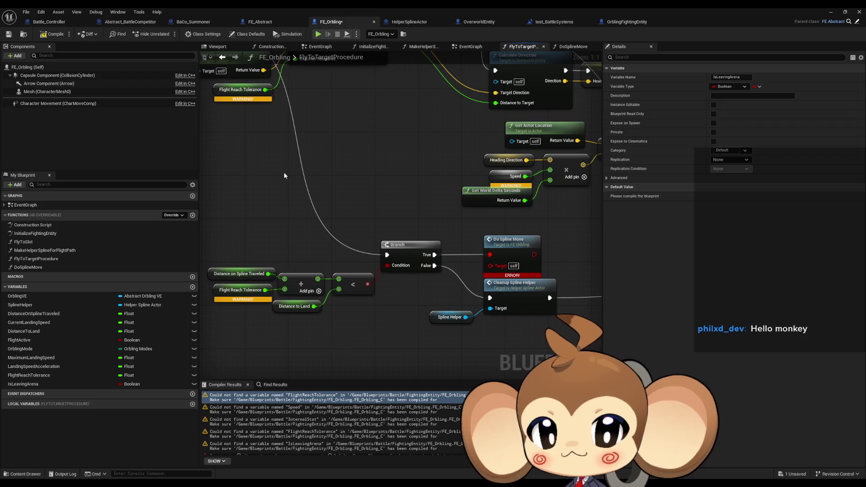
left_click_drag(498, 255, 381, 259)
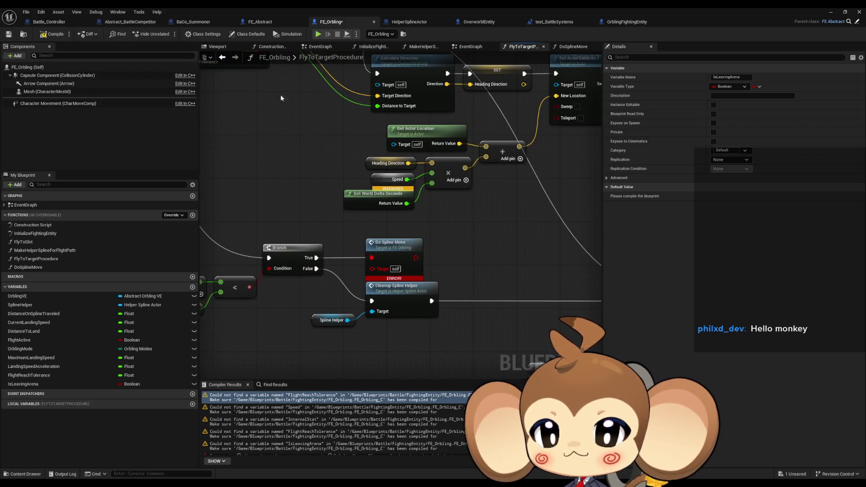
left_click(53, 34)
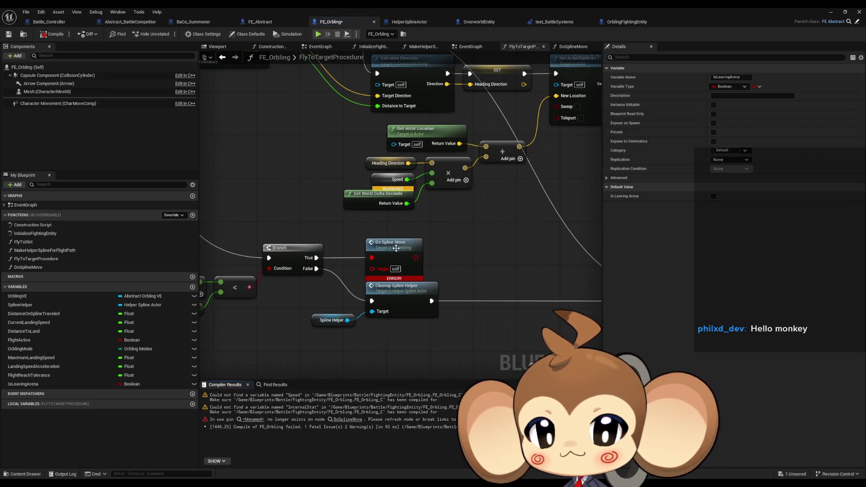
left_click_drag(28, 267, 470, 226)
mouse_move(317, 258)
left_mouse_down()
mouse_move(475, 241)
mouse_move(397, 247)
left_mouse_up()
key("Delete")
left_click(274, 233)
left_click(50, 34)
Step: Create the missing Speed float variable and inspect the unresolved Internal Stat node
left_click(253, 397)
right_click(387, 213)
left_click(406, 228)
left_click(270, 408)
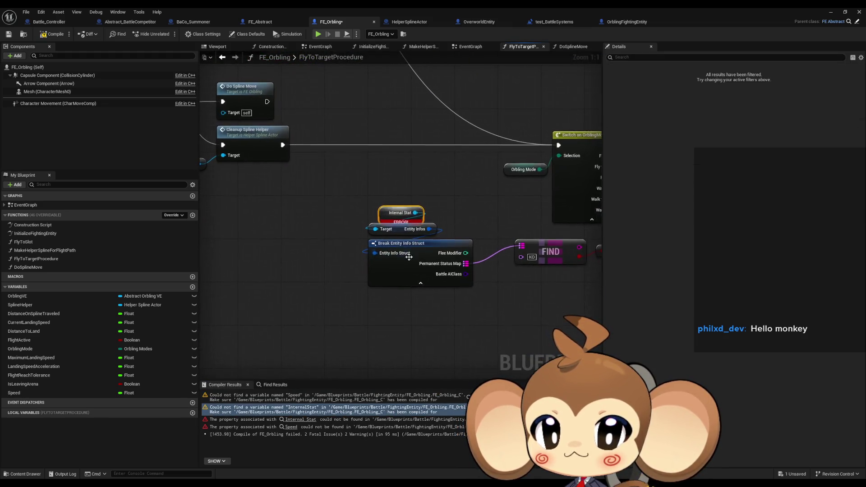
right_click(387, 213)
left_click(280, 166)
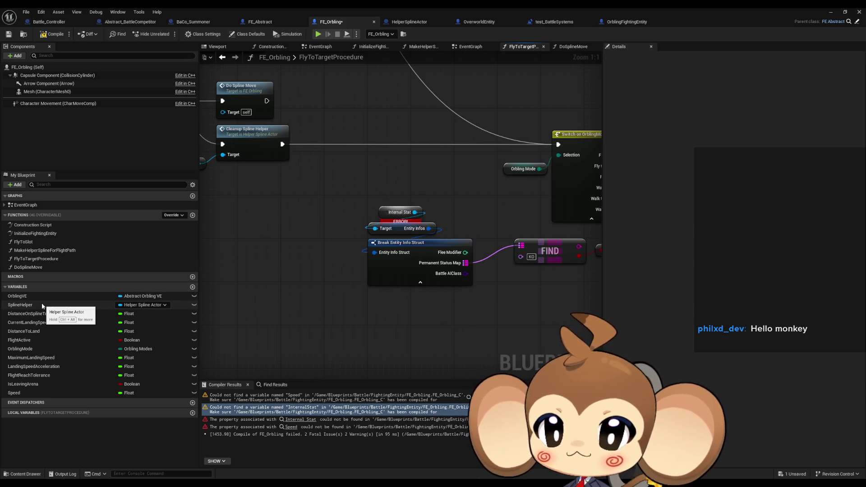
right_click(293, 191)
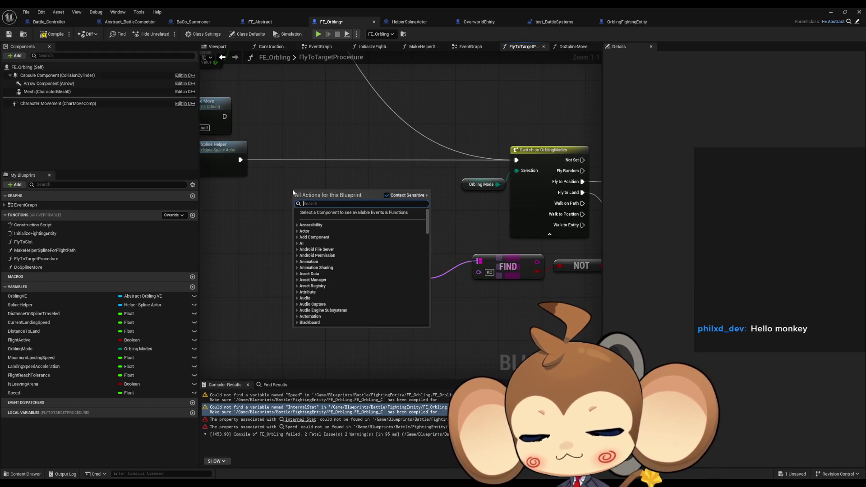
Step: Add a Get Entity Info Instance node feeding a Get Battle Entity Info node
type("instance ge")
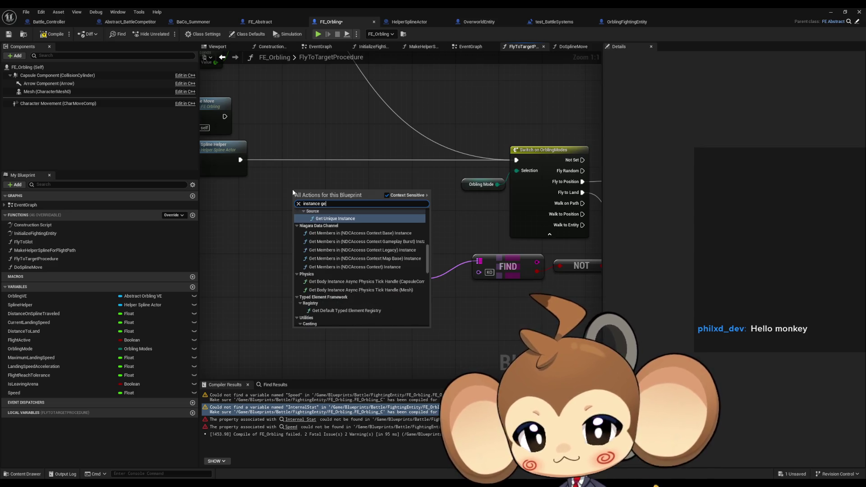
type("t")
left_click_drag(428, 222, 429, 308)
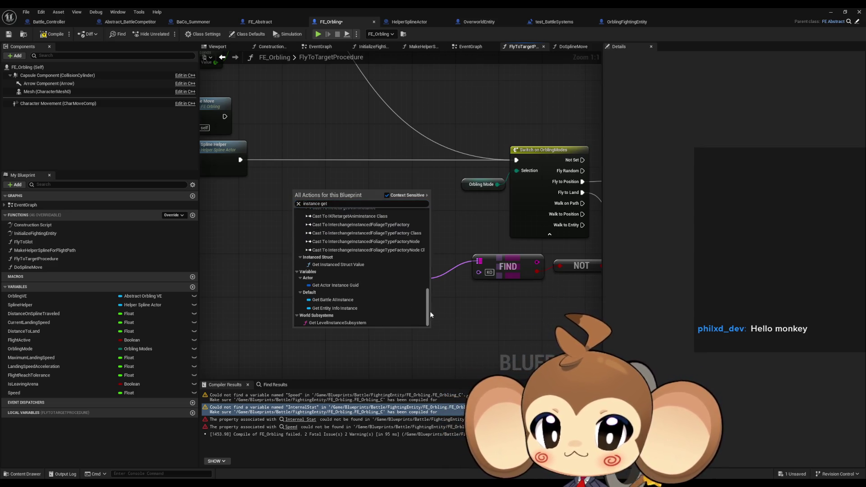
left_click(352, 308)
left_click_drag(334, 195, 337, 199)
left_click_drag(277, 228, 277, 229)
type("break")
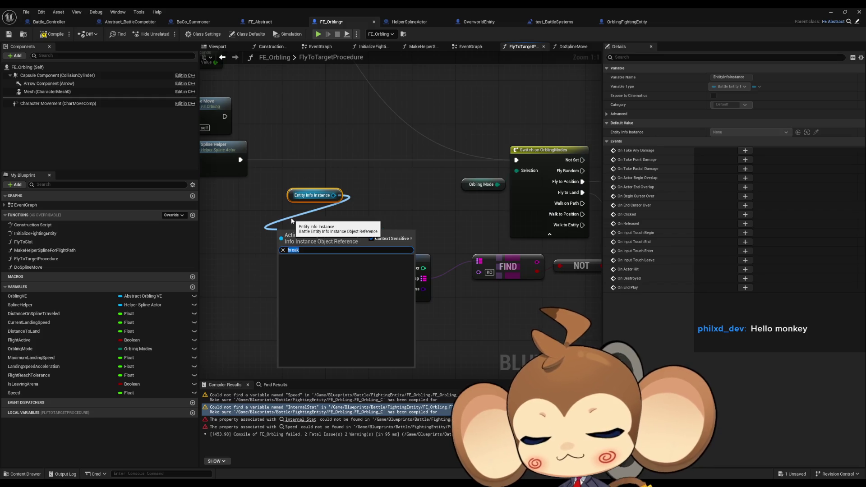
type("brake")
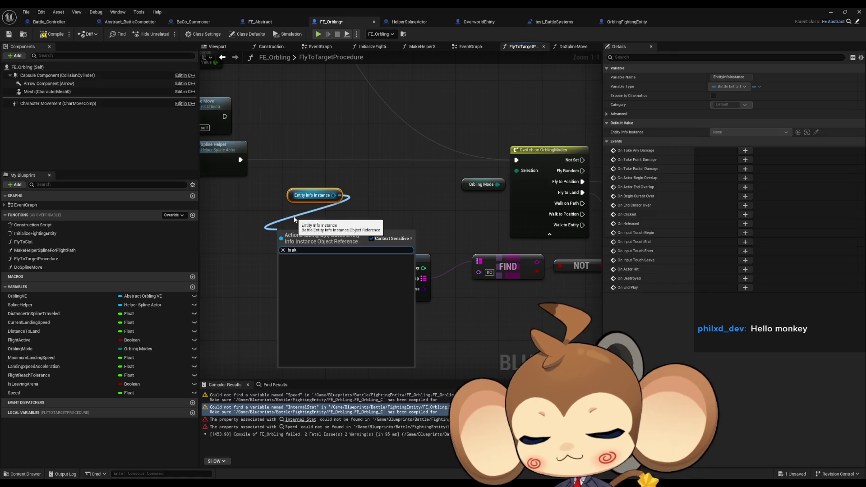
key("ctrl+a")
type("g")
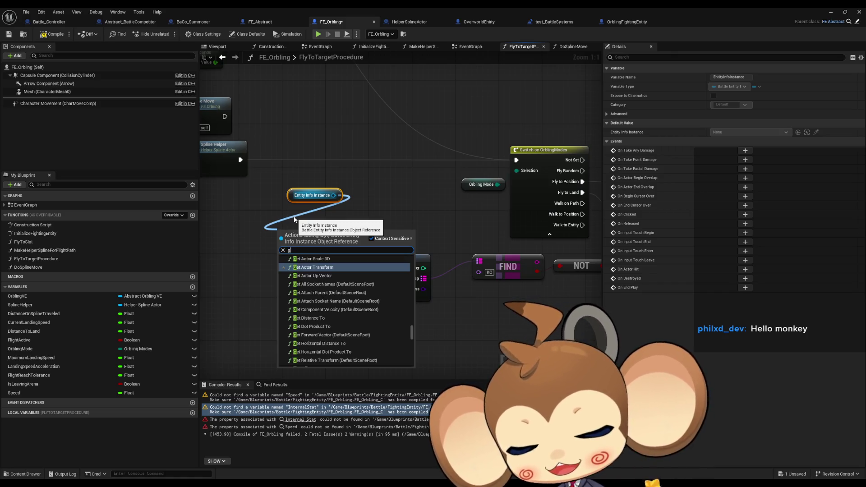
type("et info")
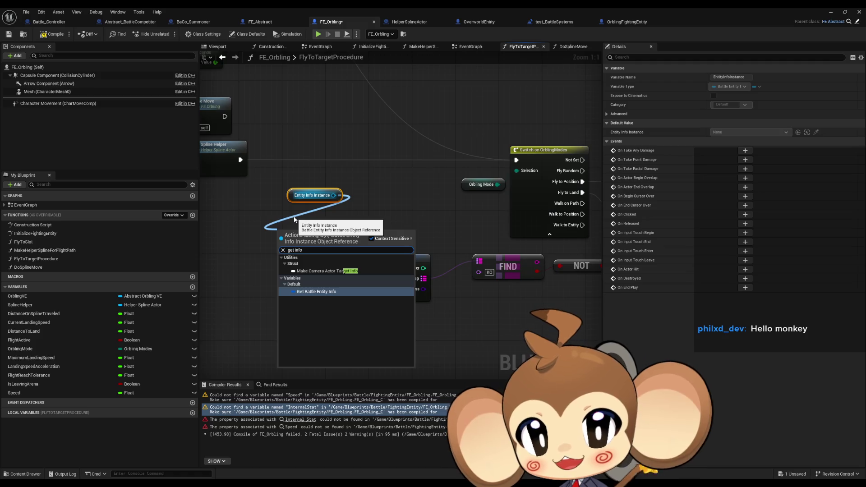
left_click(318, 293)
Step: Break the Battle Entity Info struct and add a Map Find on Permanent Status Map
mouse_move(318, 237)
left_mouse_down()
mouse_move(312, 214)
mouse_move(263, 237)
left_mouse_up()
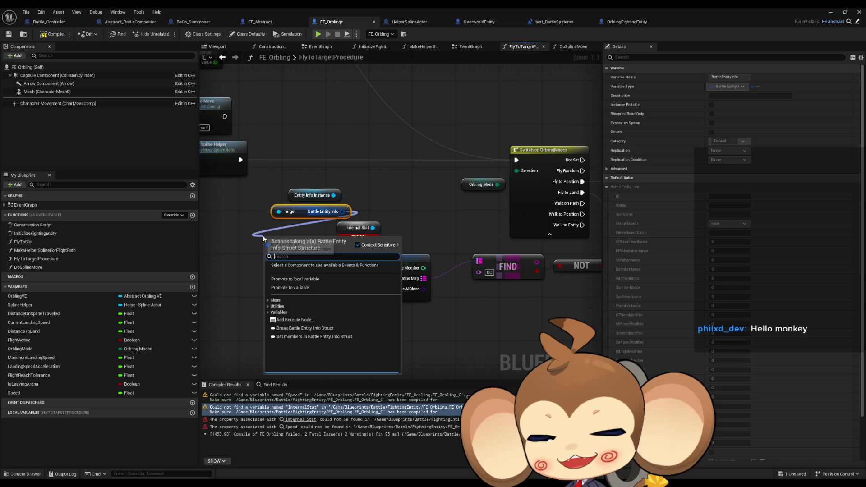
type("brea")
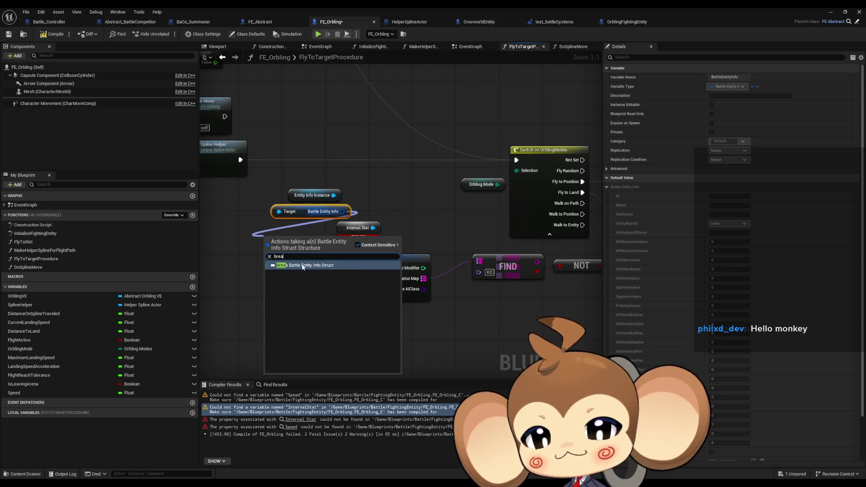
left_click(303, 267)
mouse_move(303, 268)
left_mouse_down()
mouse_move(256, 281)
mouse_move(281, 284)
mouse_move(271, 53)
left_mouse_up()
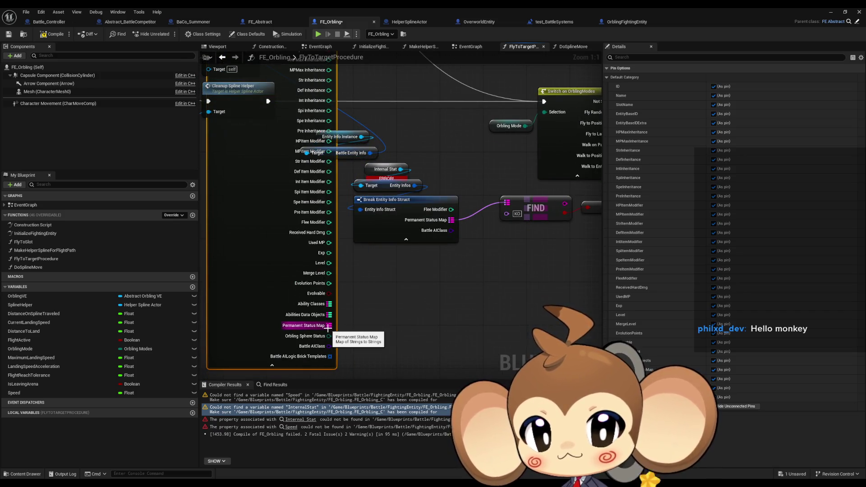
left_click_drag(328, 326, 453, 285)
type("finmo")
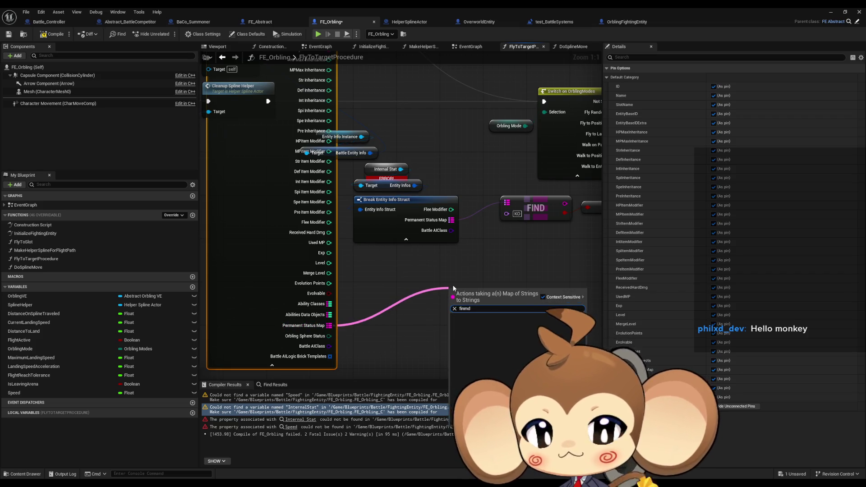
key("Return")
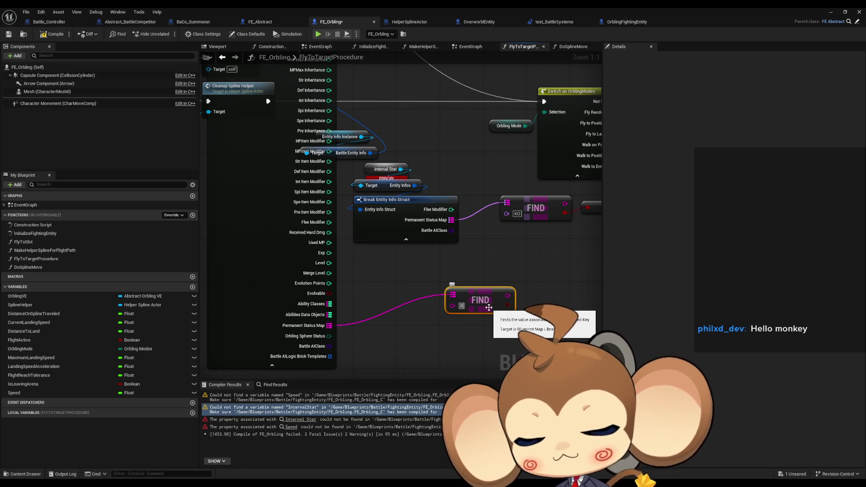
mouse_move(489, 308)
left_mouse_down()
mouse_move(382, 333)
mouse_move(480, 234)
left_mouse_up()
Step: Delete the old Break, Internal Stat and FIND nodes and hide the new Break's unconnected pins
mouse_move(246, 187)
left_mouse_down()
mouse_move(411, 262)
mouse_move(433, 251)
mouse_move(511, 245)
left_mouse_up()
key("Delete")
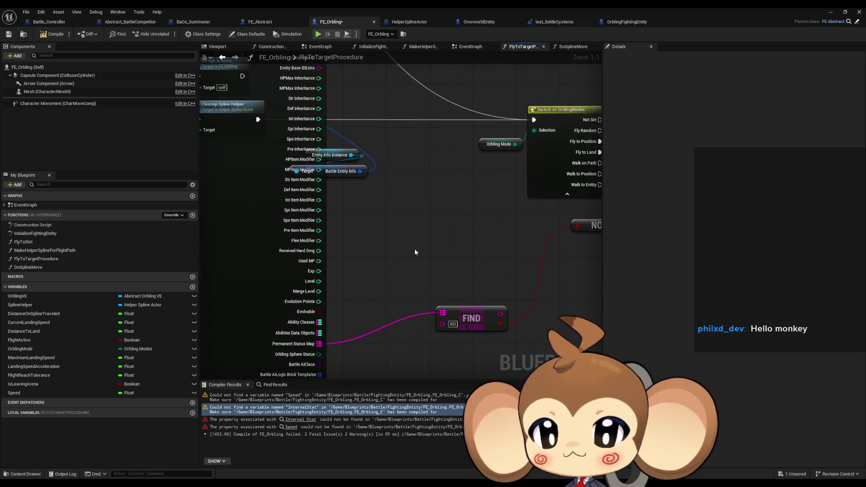
left_click(271, 230)
left_click(739, 406)
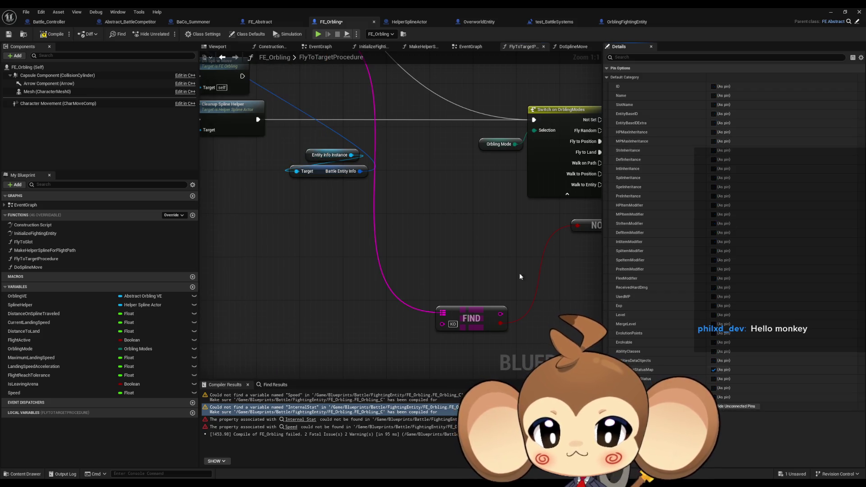
mouse_move(402, 142)
left_mouse_down()
mouse_move(353, 264)
mouse_move(340, 204)
mouse_move(459, 375)
mouse_move(408, 306)
left_mouse_up()
mouse_move(516, 311)
left_mouse_down()
mouse_move(456, 313)
mouse_move(414, 245)
left_mouse_up()
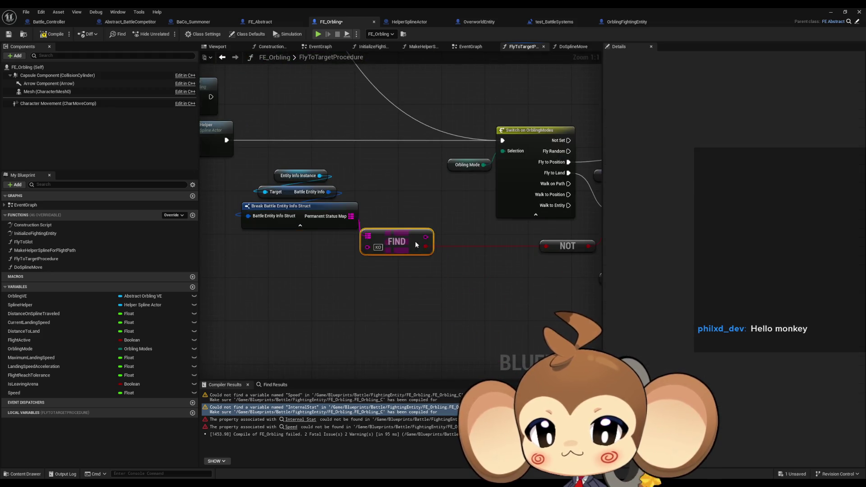
Step: Recompile FE_Orbling, now with no errors, and review the whole procedure
scroll(383, 288, "down", 1)
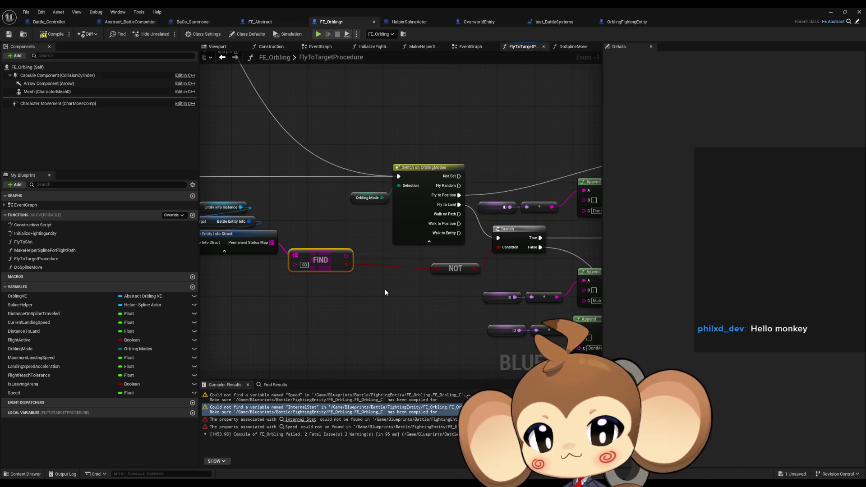
left_click_drag(511, 299, 465, 281)
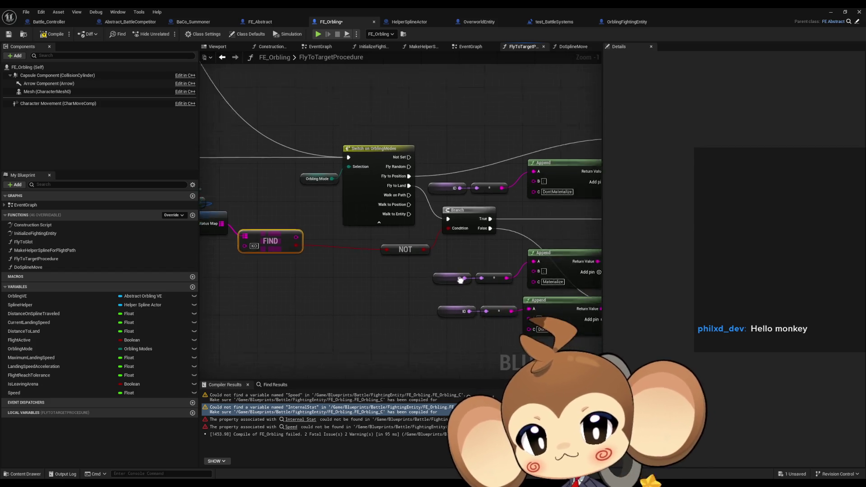
scroll(466, 281, "down", 3)
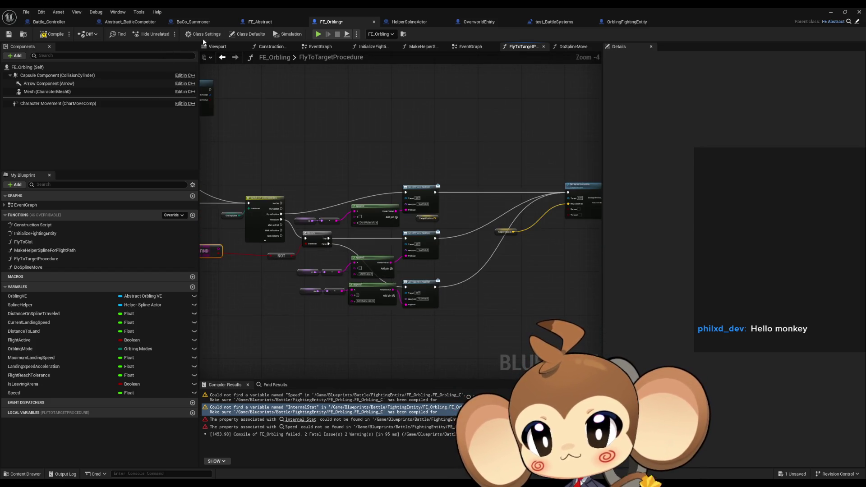
left_click(53, 34)
left_click_drag(237, 216, 391, 222)
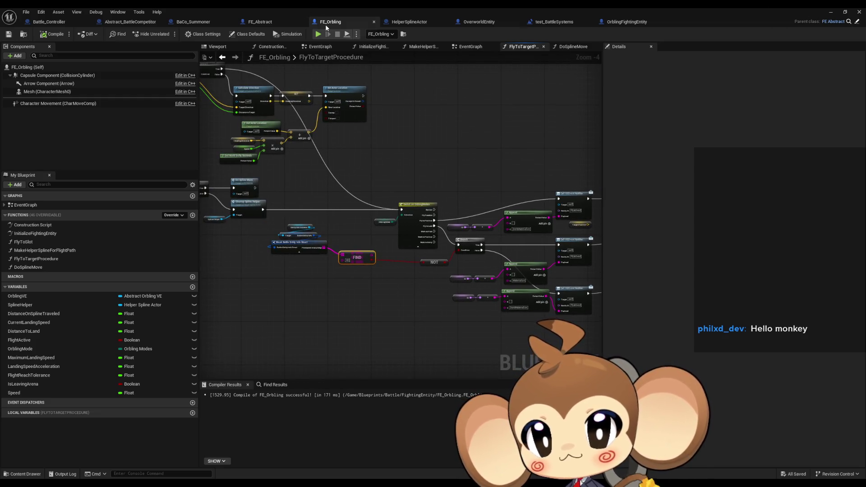
left_click(319, 34)
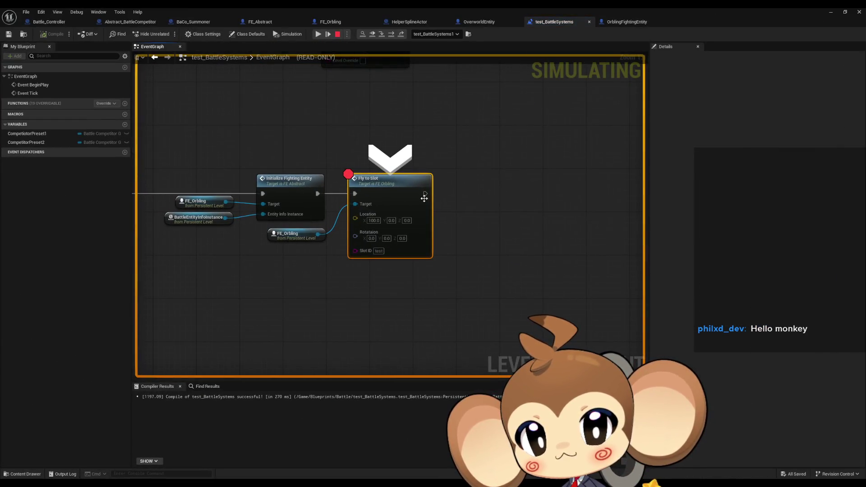
Step: Remove the Fly to Slot breakpoint, resume, then restart the play-test
right_click(401, 193)
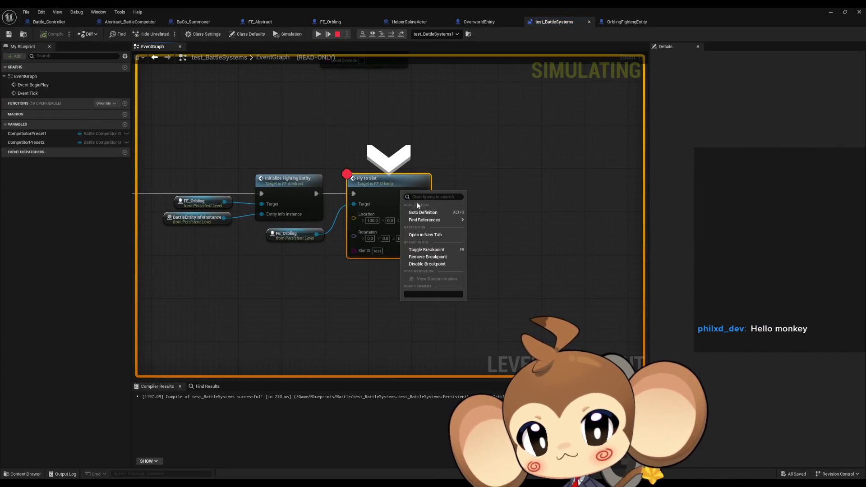
left_click(425, 257)
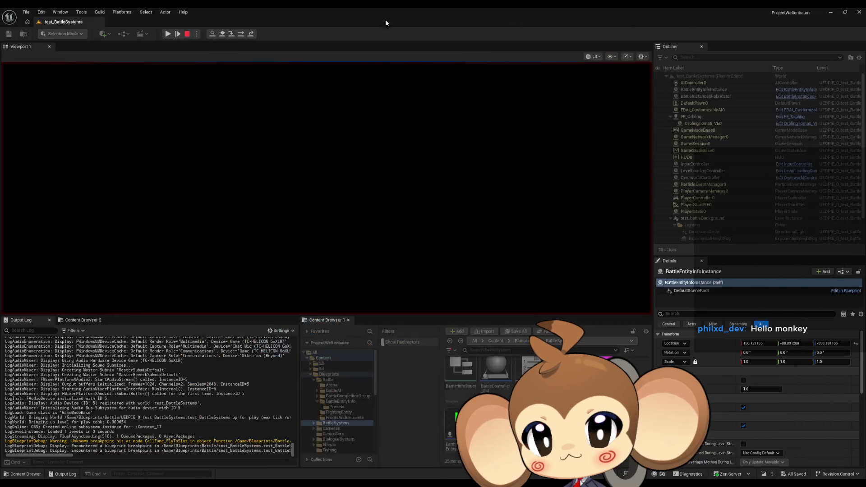
left_click(167, 37)
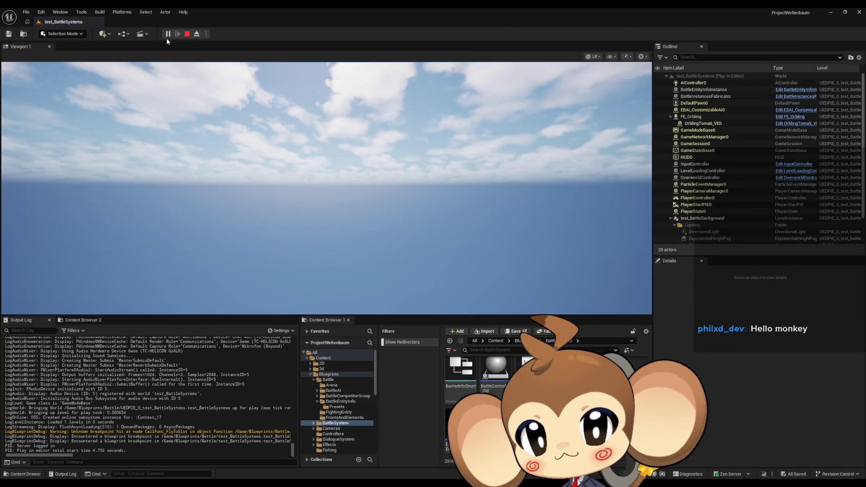
left_click(187, 35)
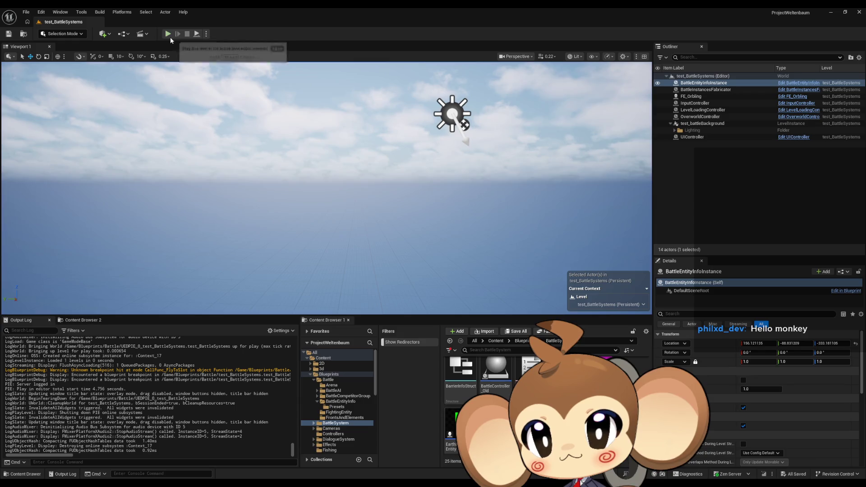
left_click(169, 36)
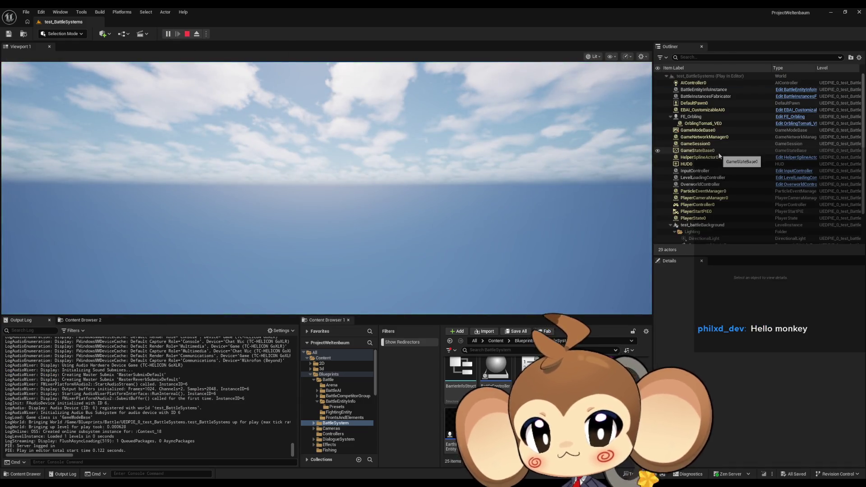
scroll(718, 154, "down", 3)
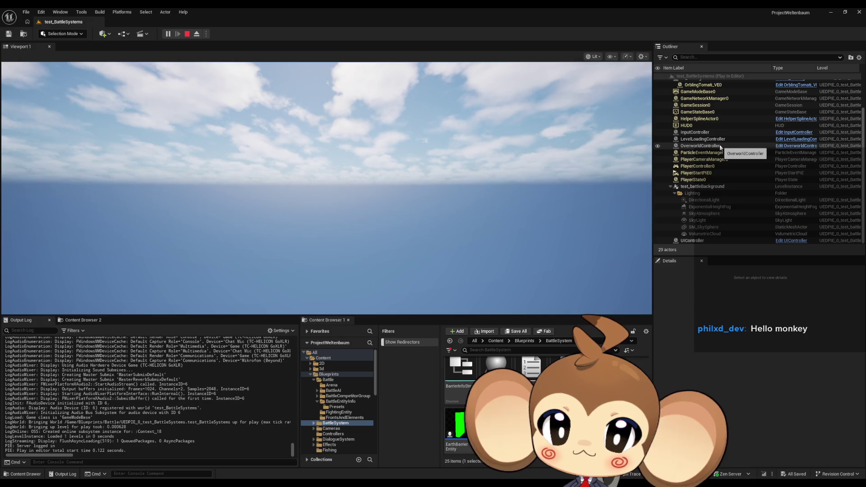
scroll(726, 147, "up", 3)
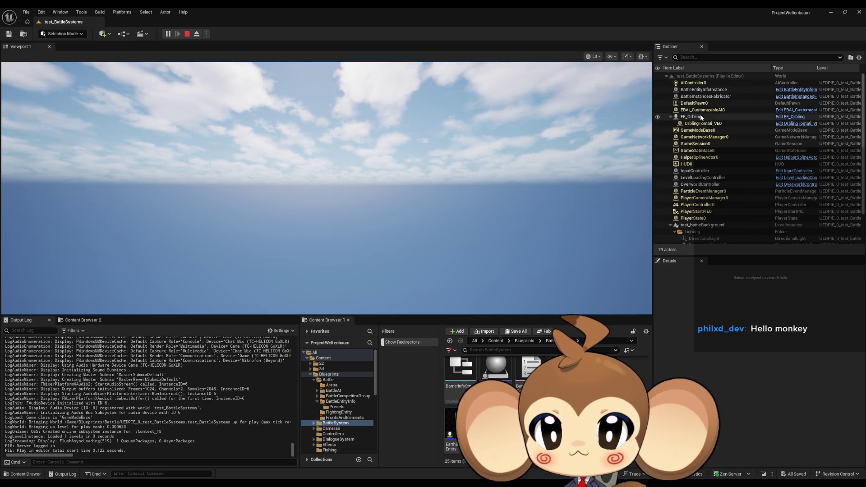
Step: Select the FE_Orbling actor, release game control with Shift+F1, and relaunch the play-test
left_click(702, 117)
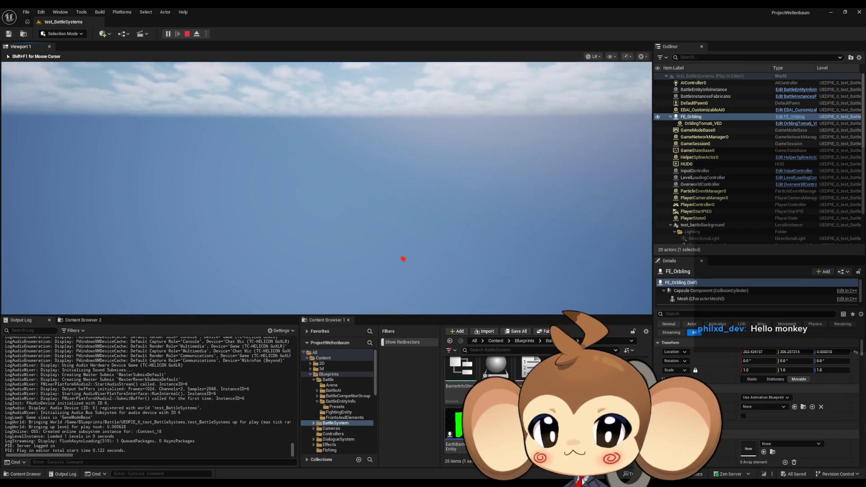
key("Left")
key("shift+F1")
left_click(187, 34)
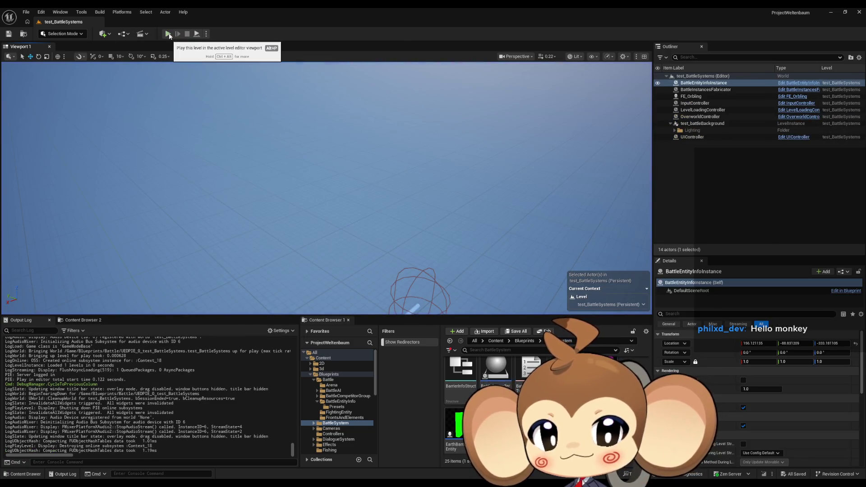
left_click(168, 34)
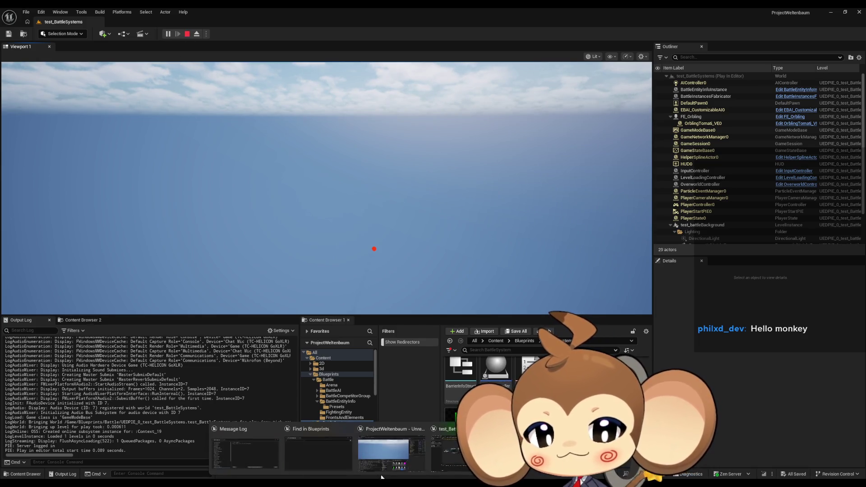
Step: Debug the test_BattleSystems1 instance, then open FE_Orbling's EventGraph with its debug object list
left_click(454, 467)
scroll(330, 189, "down", 3)
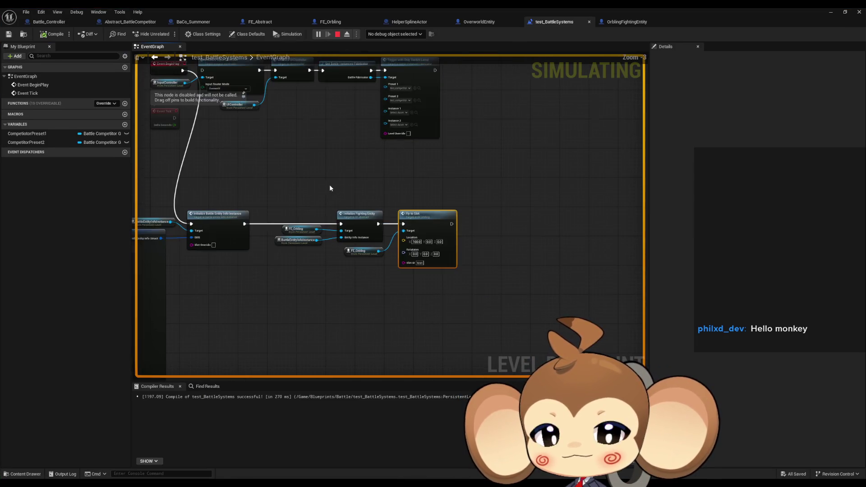
left_click(394, 34)
left_click(392, 44)
left_click_drag(288, 130, 382, 214)
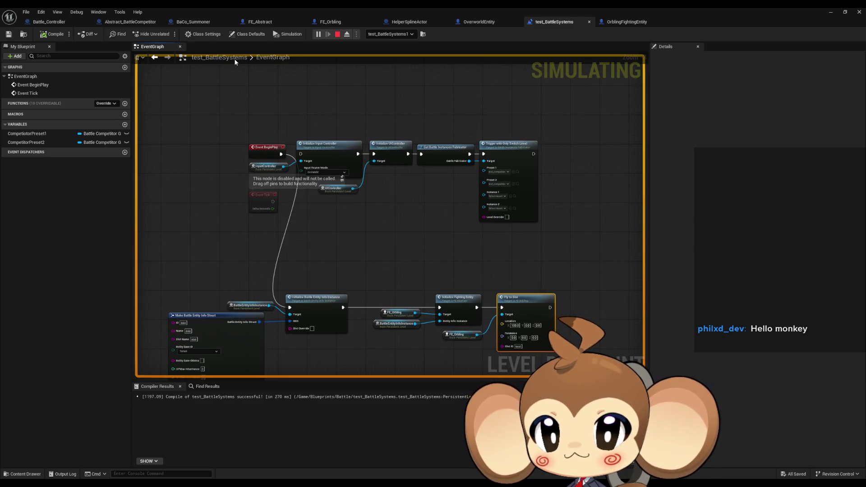
left_click(330, 22)
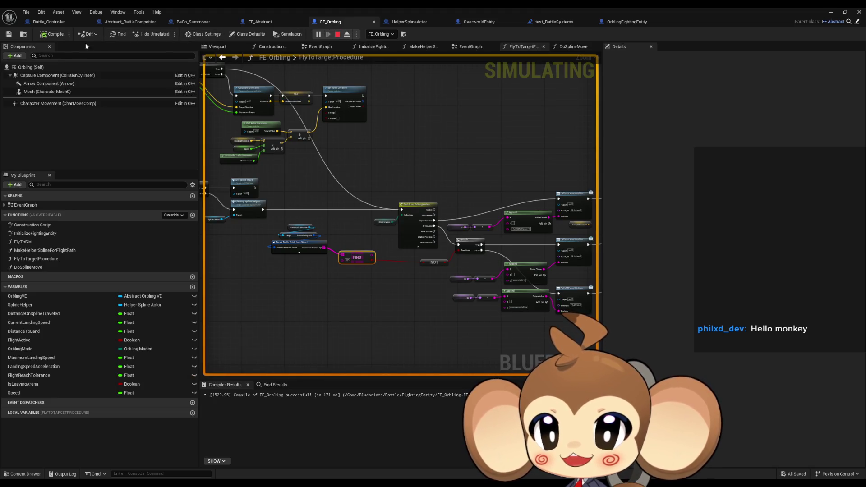
left_click(381, 34)
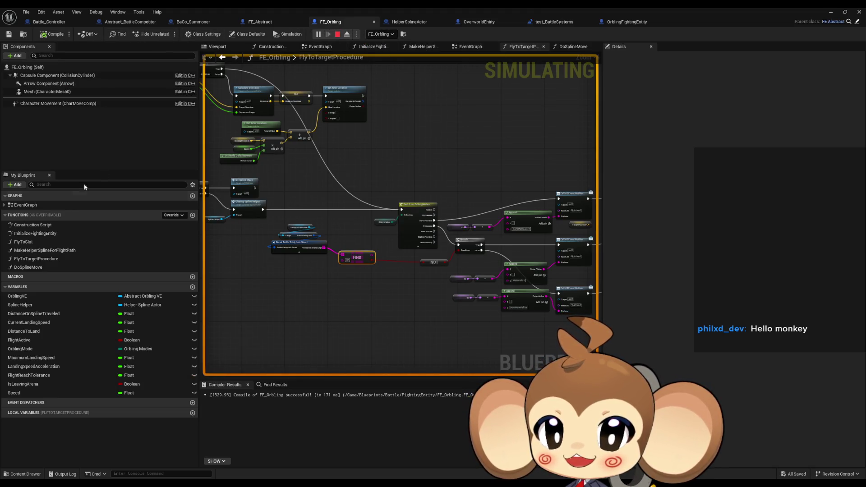
double_click(39, 207)
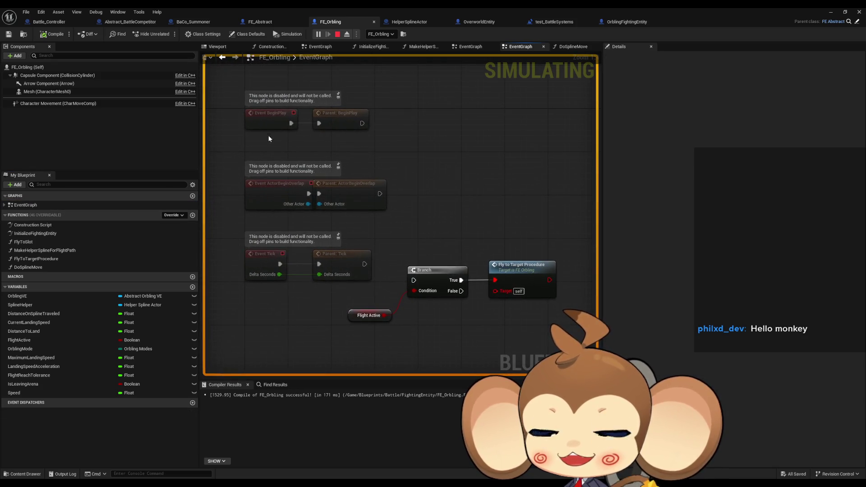
Step: Stop the simulation and replace the old Fly to Target Procedure node with a new one fed from Branch True
left_click(337, 33)
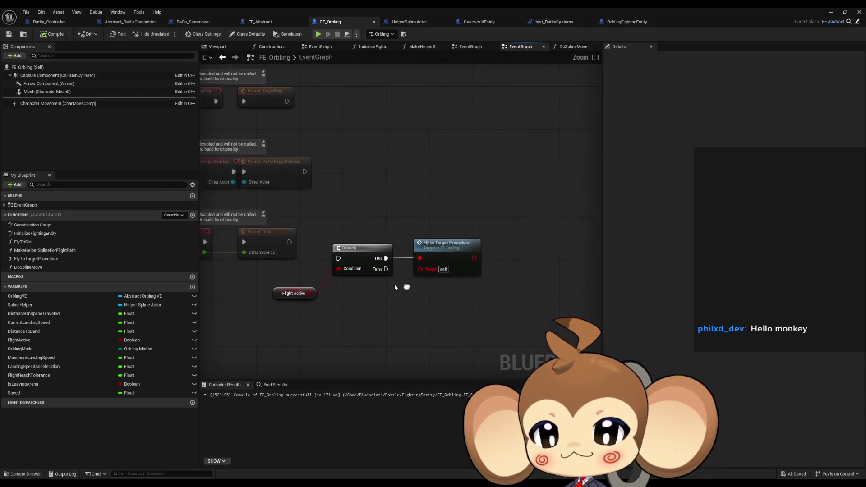
left_click_drag(36, 259, 406, 287)
left_click_drag(379, 257, 397, 289)
left_click(440, 242)
key("Delete")
Step: Wire Parent: Tick into the Branch, tidy the nodes together, and return to the level editor
left_click_drag(331, 257, 283, 241)
left_click_drag(417, 283, 422, 256)
left_click(361, 247, "ctrl")
left_click_drag(349, 256, 333, 234)
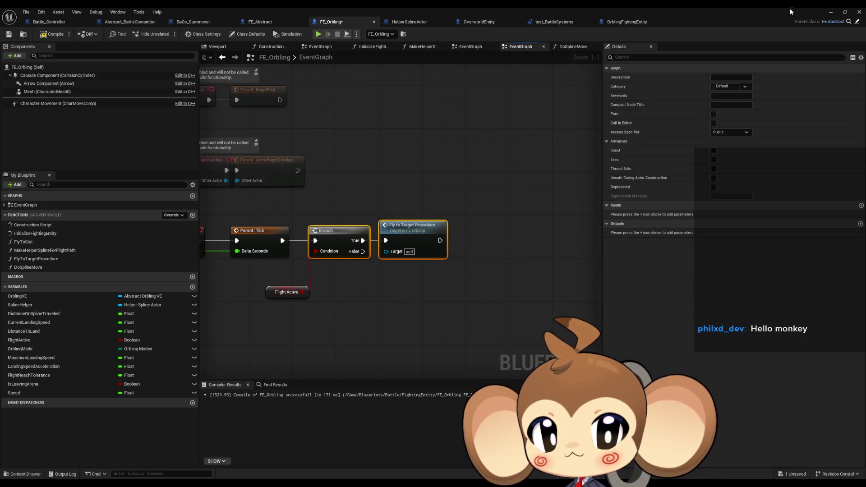
left_click(831, 12)
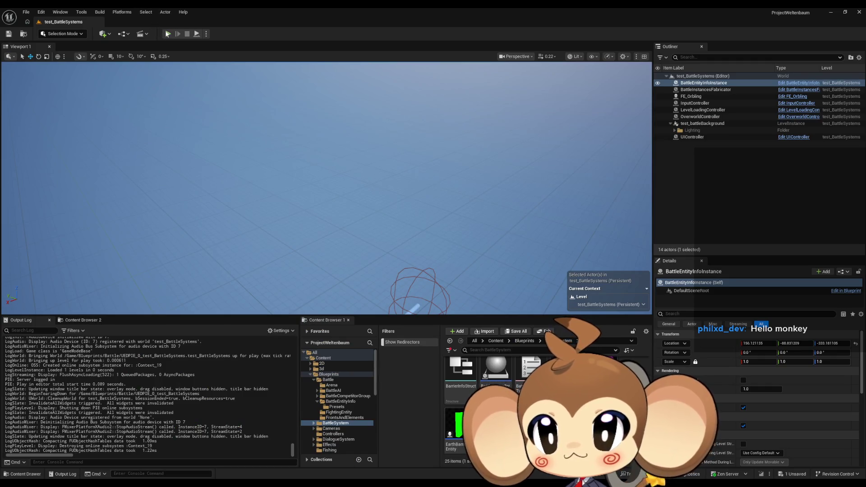
Step: Run a brief play-test, stop it, and bring the FE_Orbling blueprint window back
left_click(168, 31)
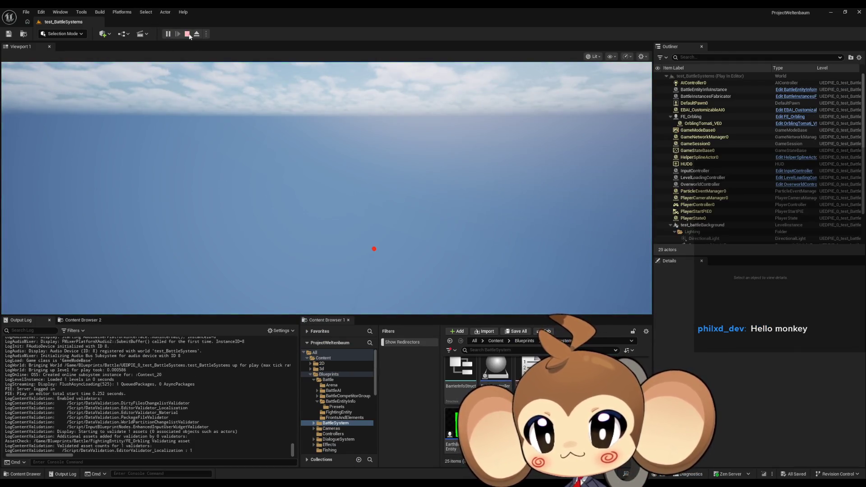
left_click(184, 33)
mouse_move(388, 470)
left_click(451, 453)
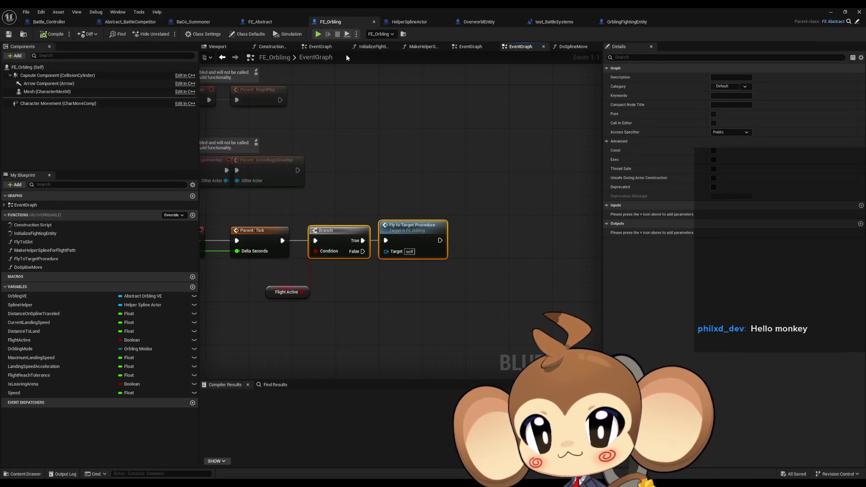
Step: Play-test while inspecting Fly to Target Procedure's Distance on Spline Traveled landing check, then stop
left_click(319, 34)
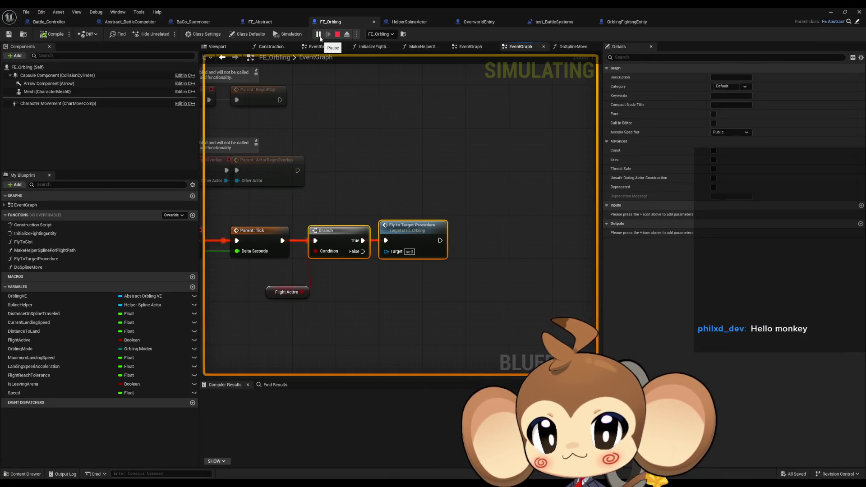
double_click(393, 255)
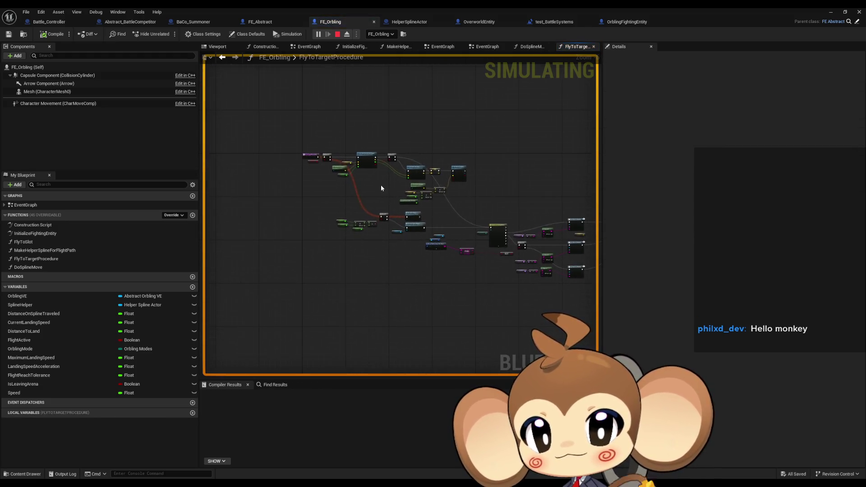
scroll(384, 190, "up", 5)
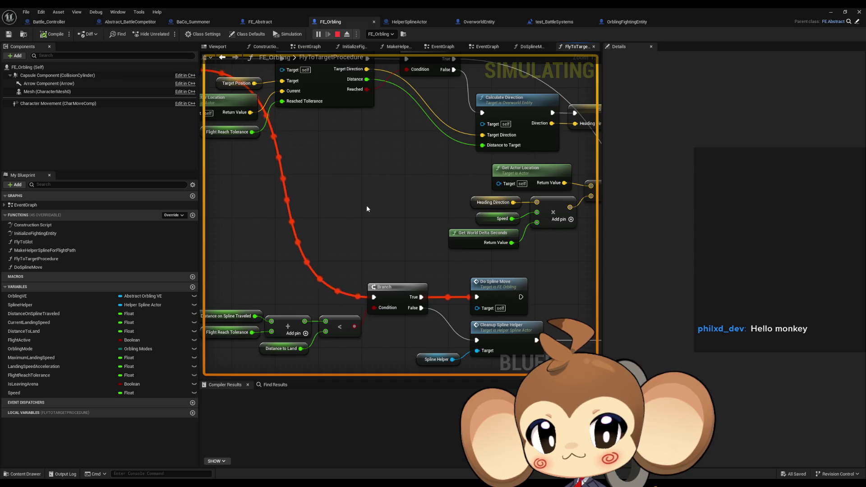
left_click_drag(364, 204, 477, 200)
left_click(369, 311)
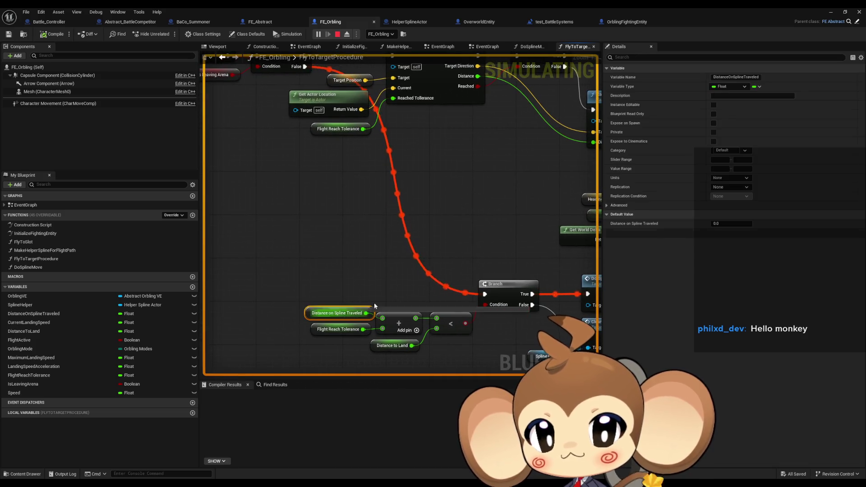
left_click(339, 34)
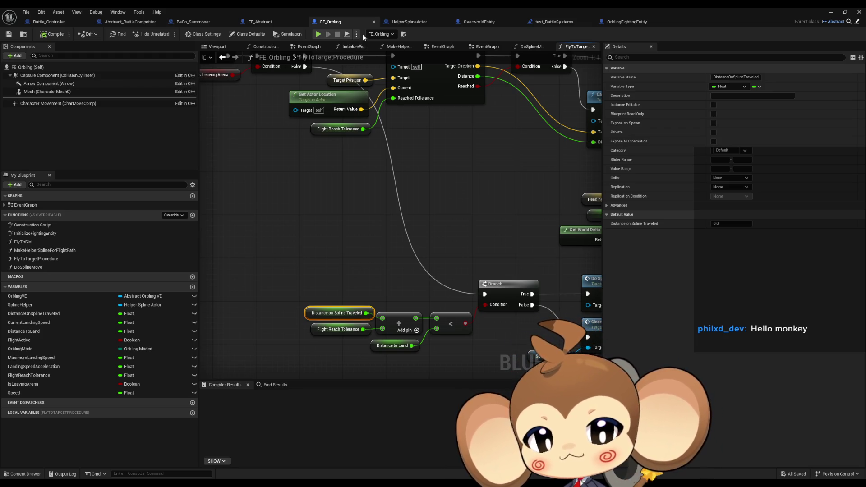
Step: Inspect FE_Orbling's FlyToSlot flight setup chain, then switch to OrblingFightingEntity's DoSplineMove graph
mouse_move(312, 315)
left_mouse_down()
mouse_move(324, 365)
mouse_move(326, 282)
left_mouse_up()
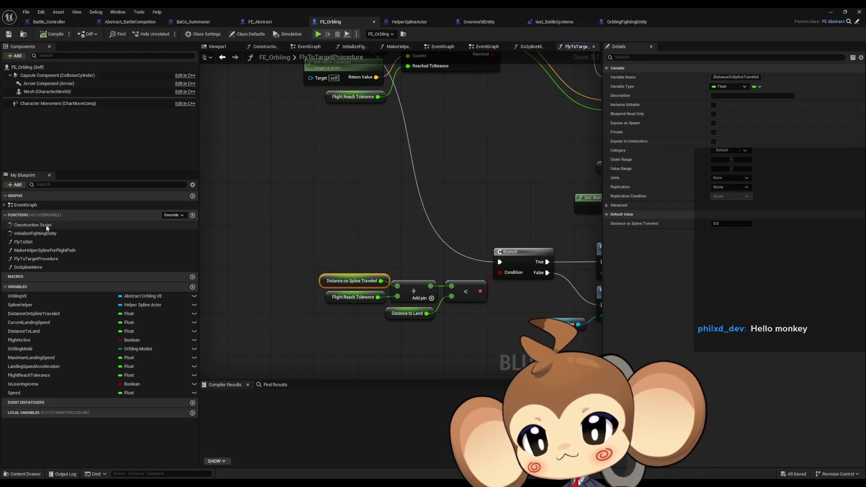
double_click(36, 233)
double_click(24, 241)
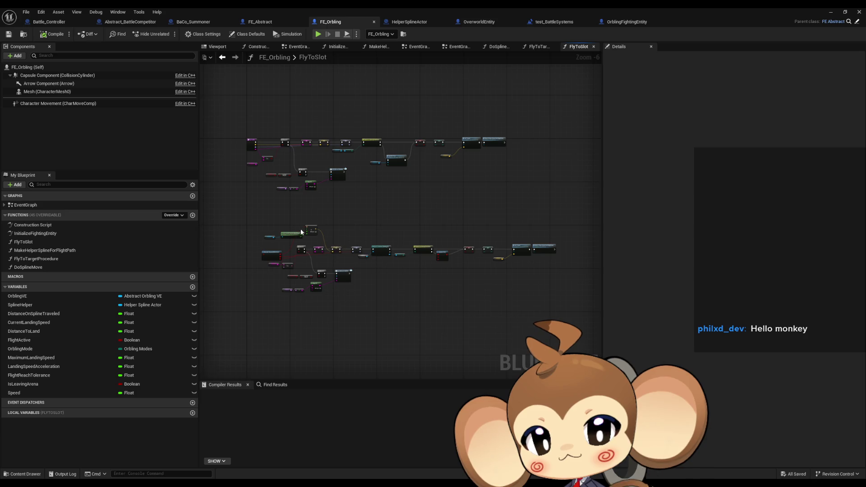
scroll(305, 232, "up", 4)
left_click_drag(468, 204, 200, 188)
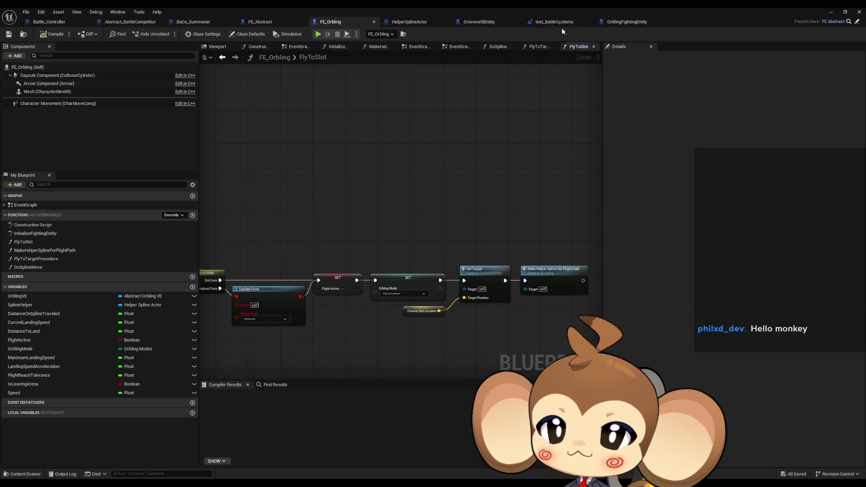
left_click(619, 25)
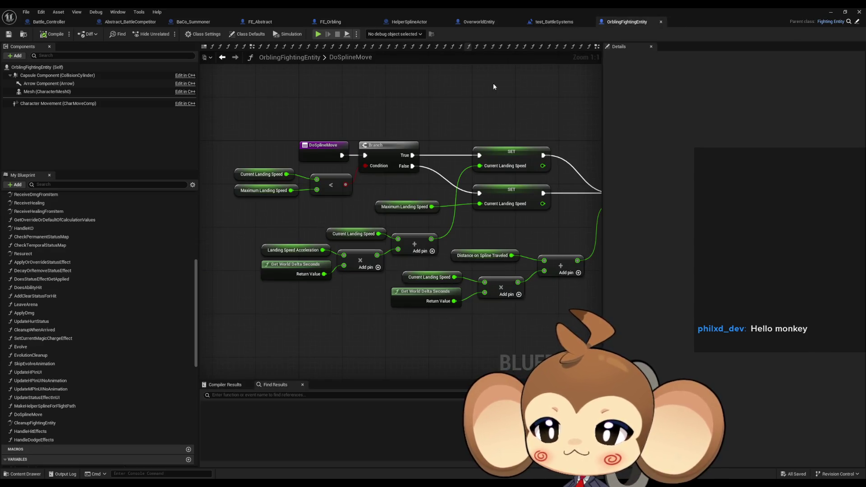
Step: Search 'targ' and visit the Set Target calls in FlyTo, MaterializeAt and LeaveArena
type("setarg")
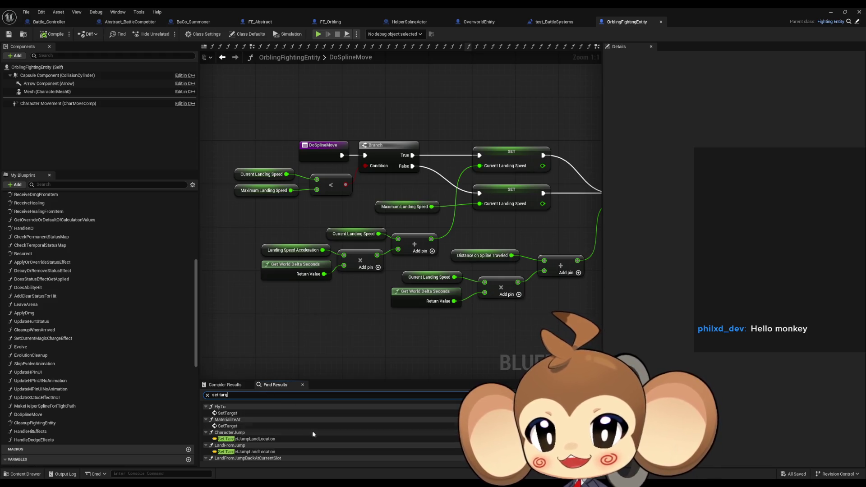
left_click(246, 412)
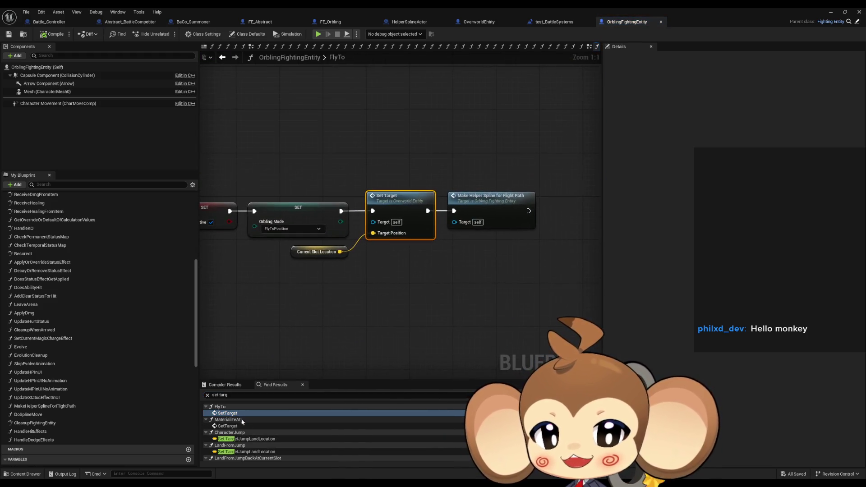
left_click(234, 426)
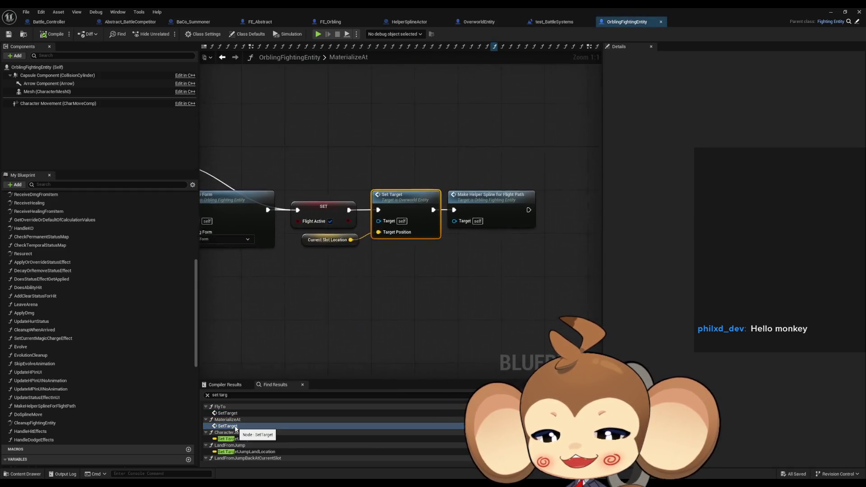
scroll(257, 429, "down", 2)
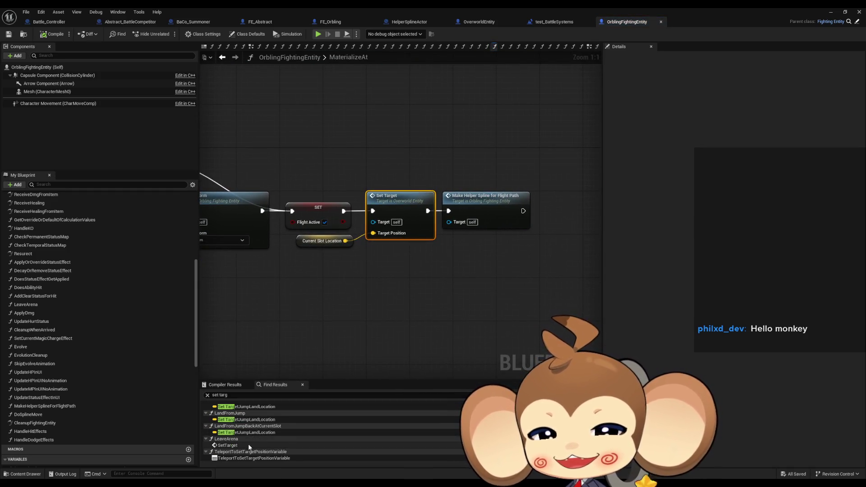
left_click(250, 444)
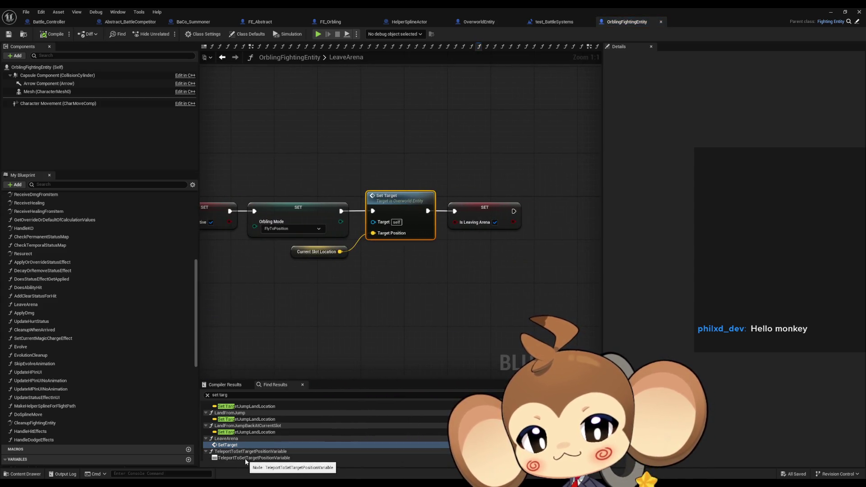
Step: Return to FlyTo's Set Target call, open its function definition, then switch to OrblingFightingEntity
scroll(247, 459, "up", 2)
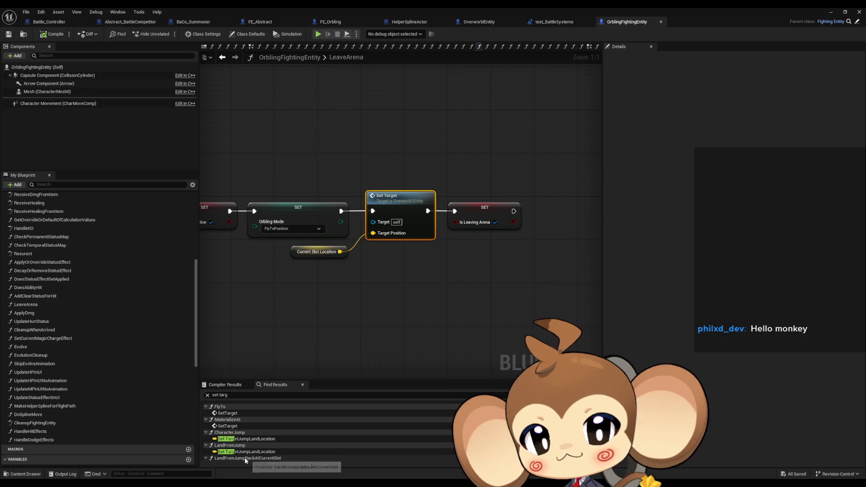
left_click(227, 413)
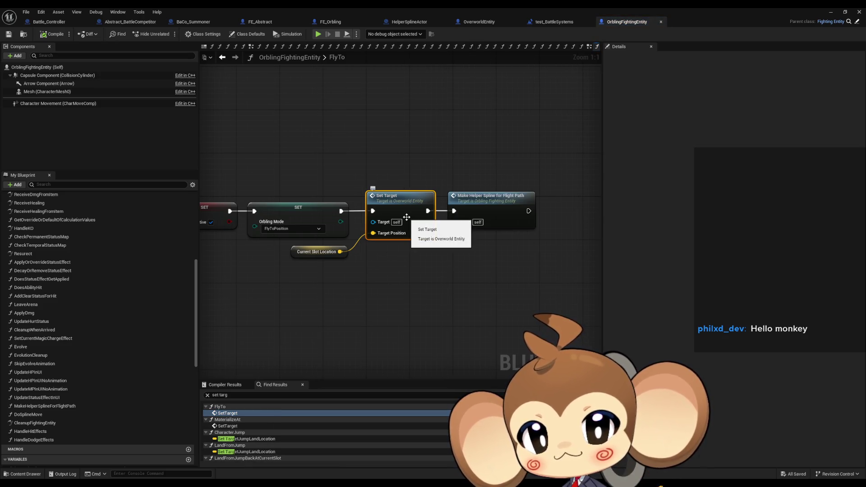
double_click(412, 224)
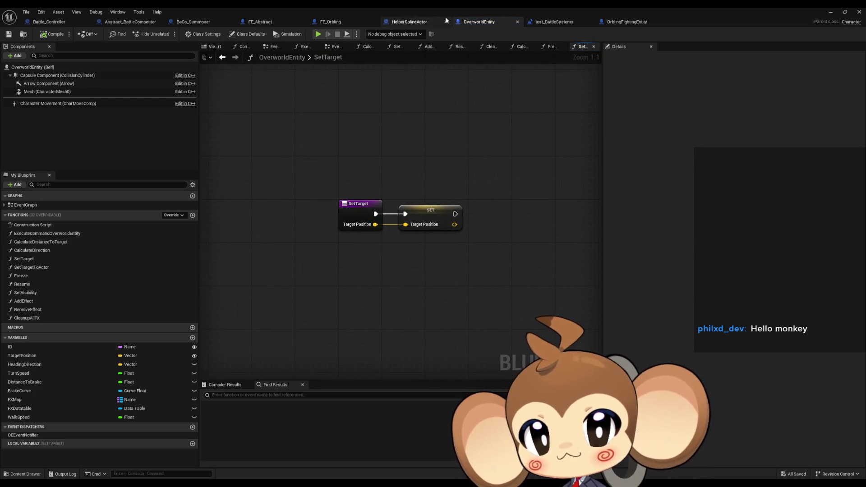
left_click(605, 23)
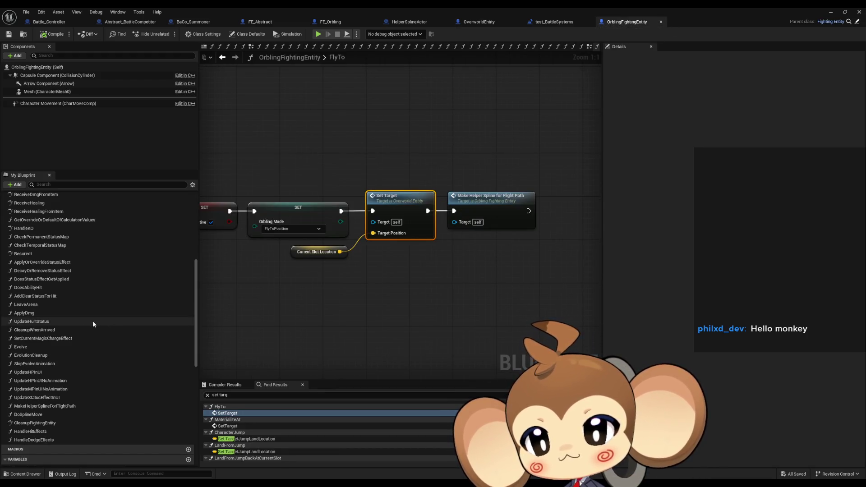
Step: Scroll OrblingFightingEntity's My Blueprint list up to the Exec and Movement categories and back
scroll(68, 298, "up", 8)
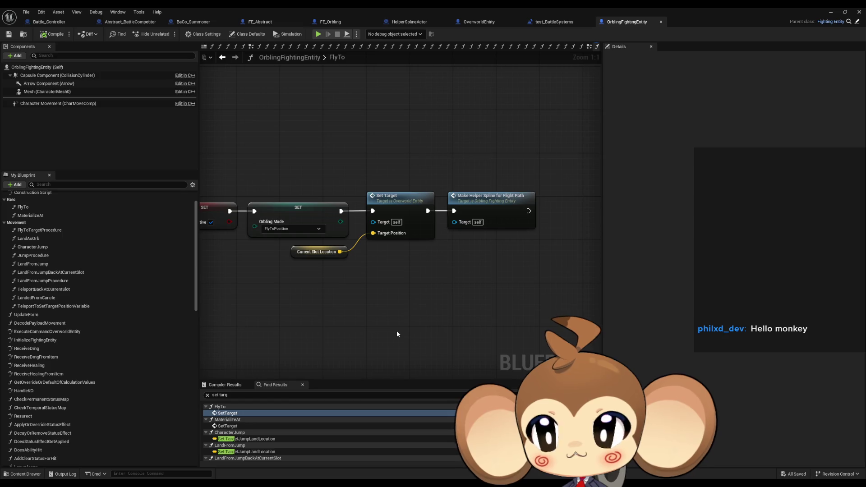
scroll(344, 299, "down", 1)
scroll(338, 294, "down", 1)
scroll(275, 290, "down", 1)
scroll(499, 291, "down", 1)
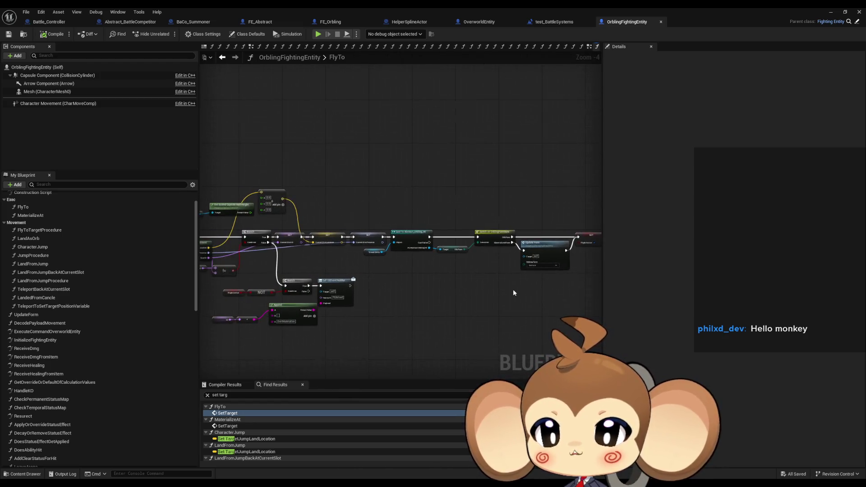
left_click_drag(467, 289, 537, 273)
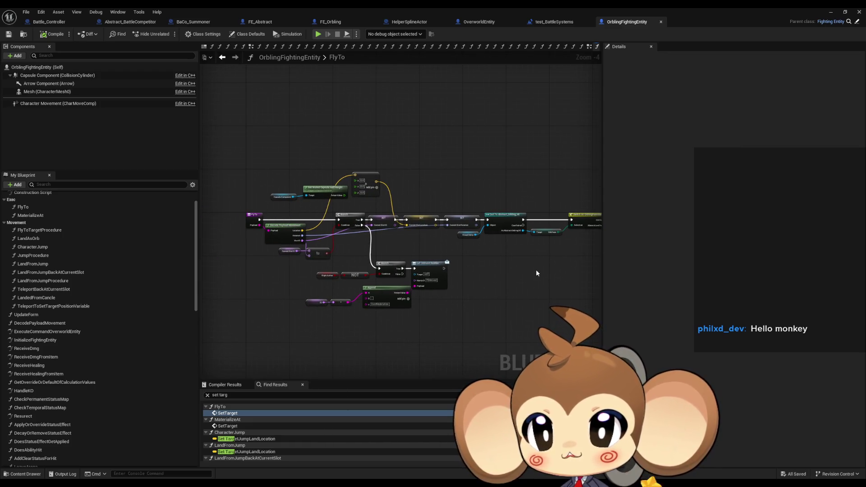
scroll(358, 206, "up", 3)
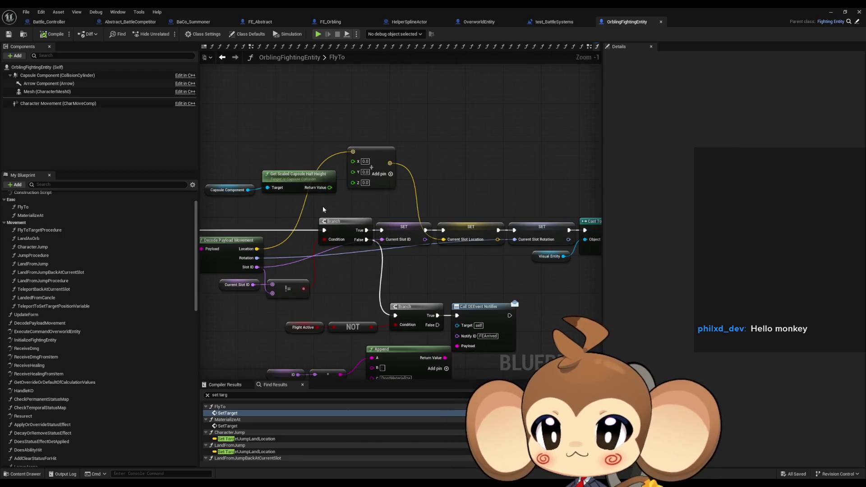
left_click_drag(323, 208, 366, 220)
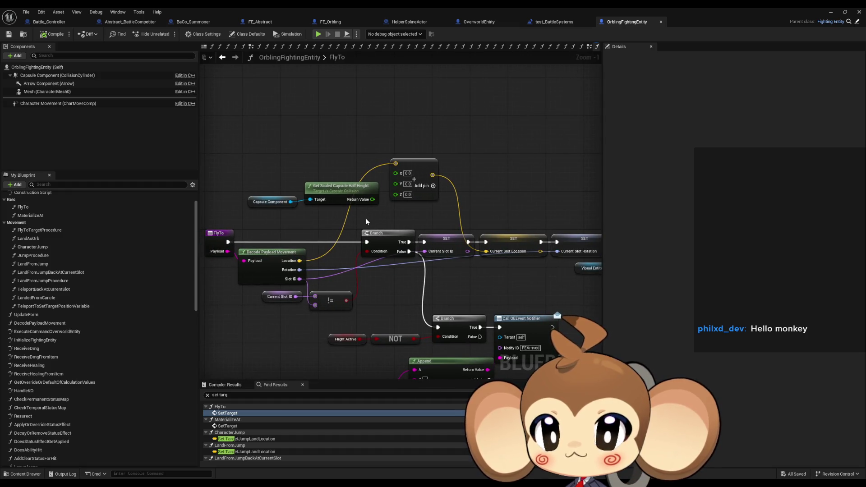
left_click_drag(366, 221, 361, 215)
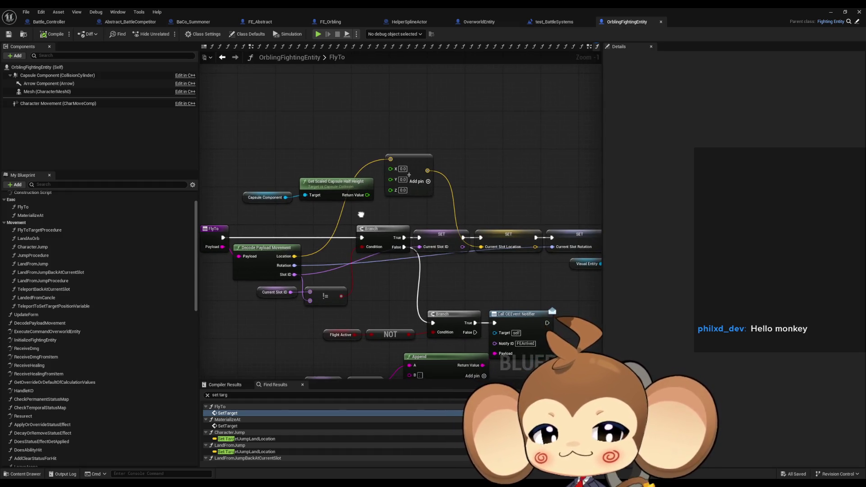
scroll(524, 261, "down", 3)
mouse_move(523, 262)
left_mouse_down()
mouse_move(473, 269)
mouse_move(378, 258)
left_mouse_up()
mouse_move(482, 290)
left_mouse_down()
mouse_move(383, 273)
mouse_move(421, 271)
mouse_move(345, 262)
left_mouse_up()
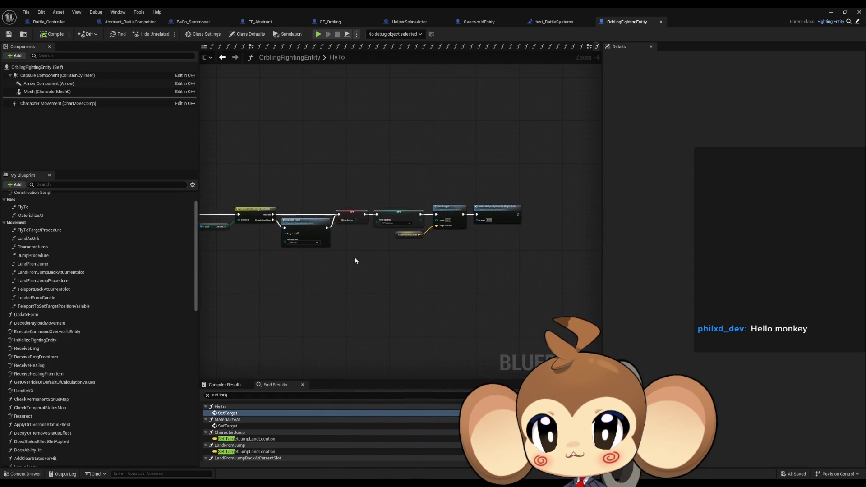
scroll(53, 238, "up", 2)
scroll(54, 237, "up", 1)
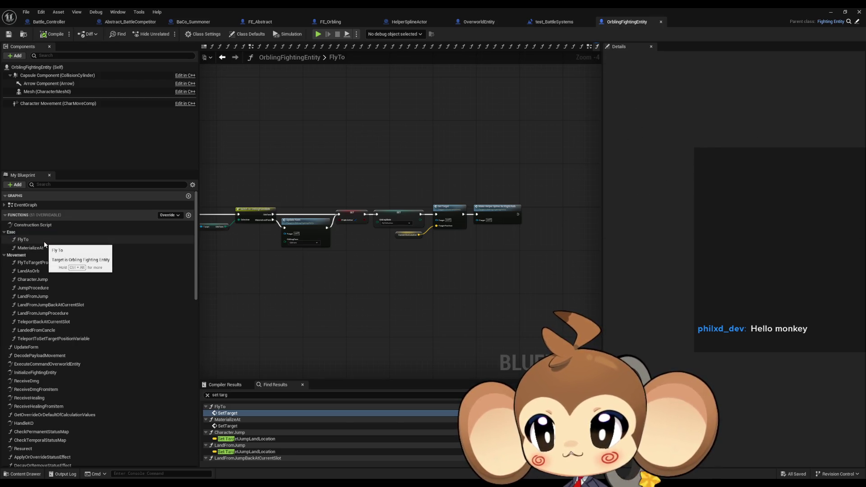
Step: In FlyToTargetProcedure, inspect the Distance on Spline Traveled, Flight Reach Tolerance and DistanceToLand variables
double_click(33, 207)
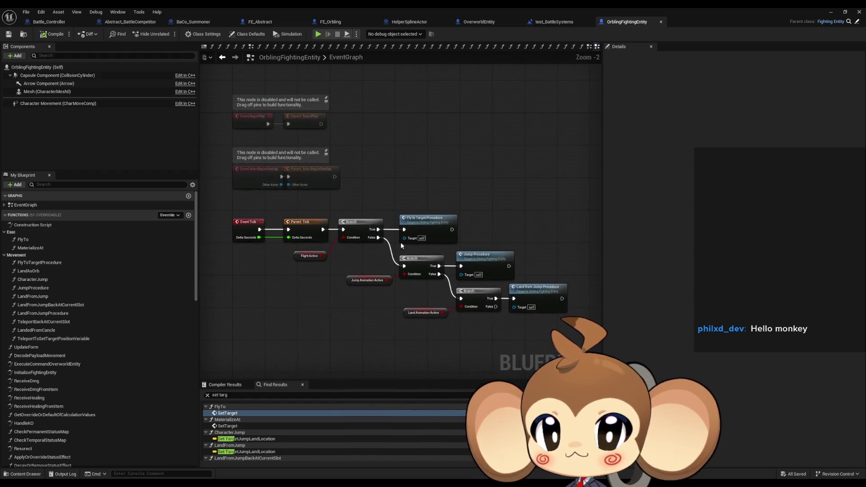
double_click(430, 222)
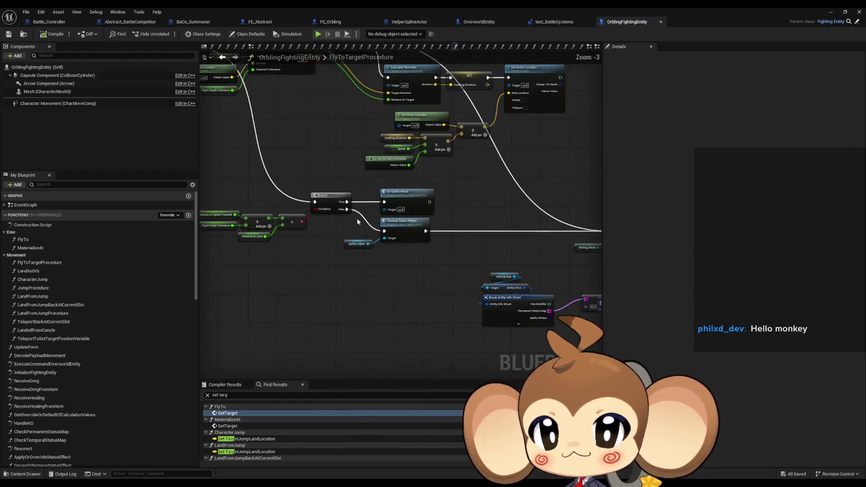
left_click(311, 239)
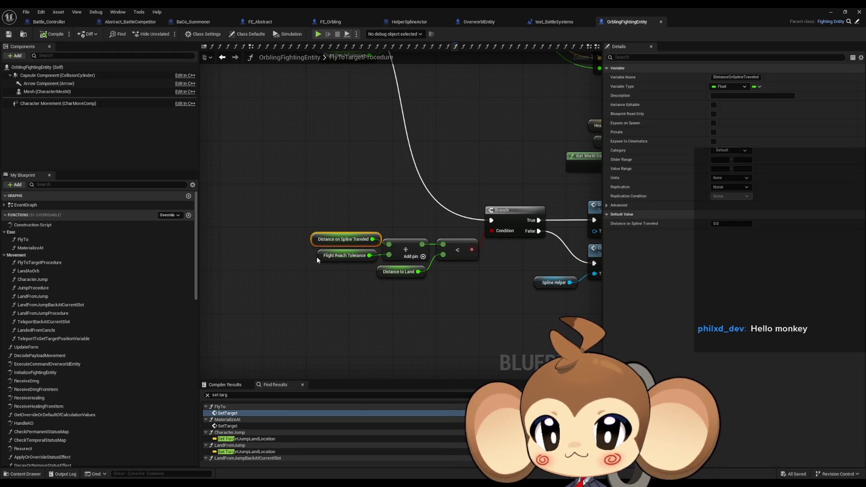
left_click(321, 256)
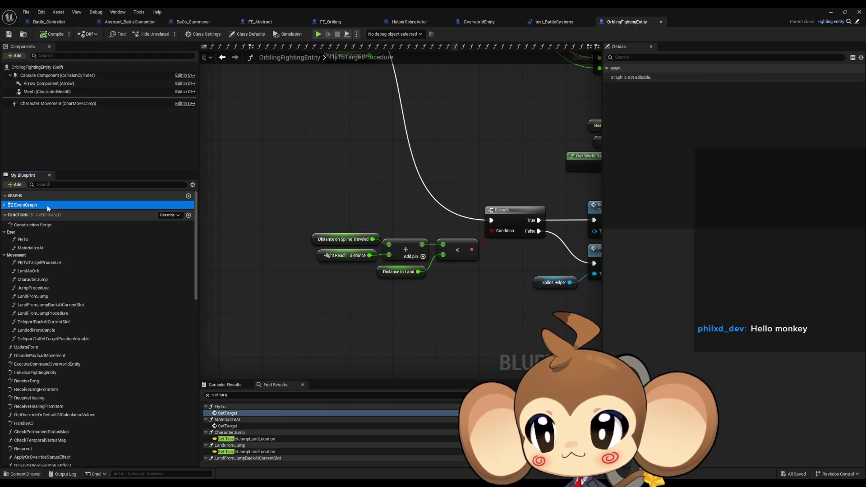
scroll(425, 232, "down", 7)
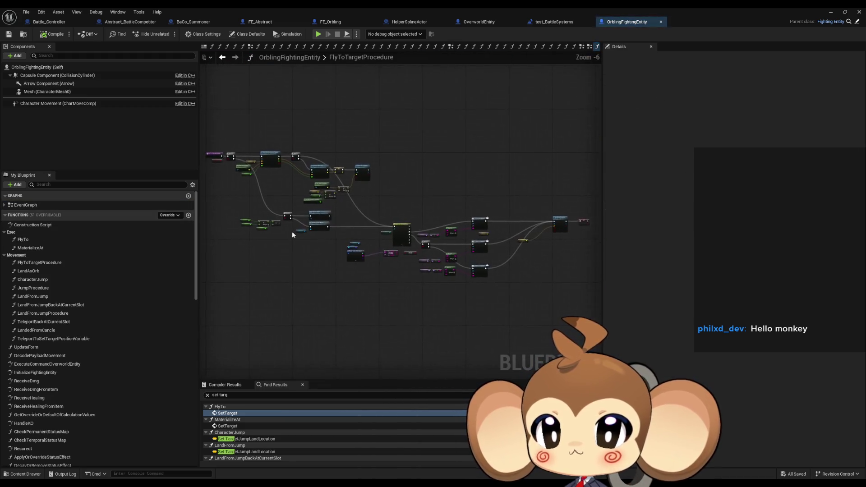
scroll(283, 254, "up", 6)
left_click(289, 249)
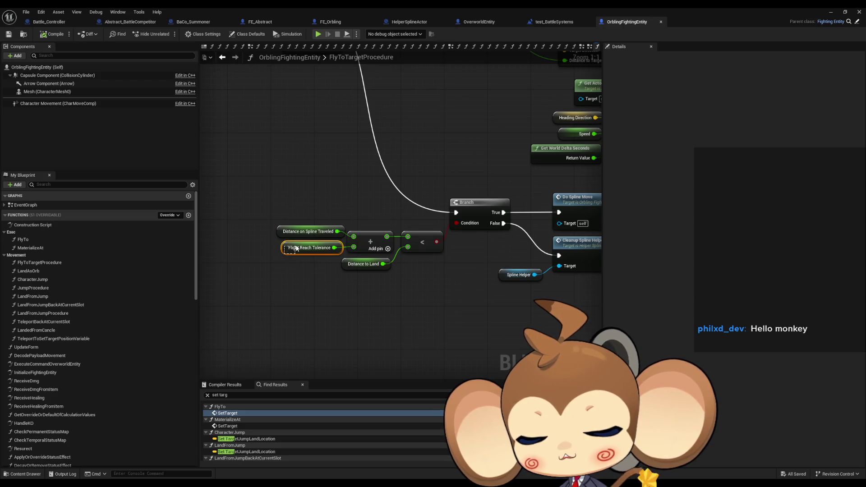
left_click(351, 268)
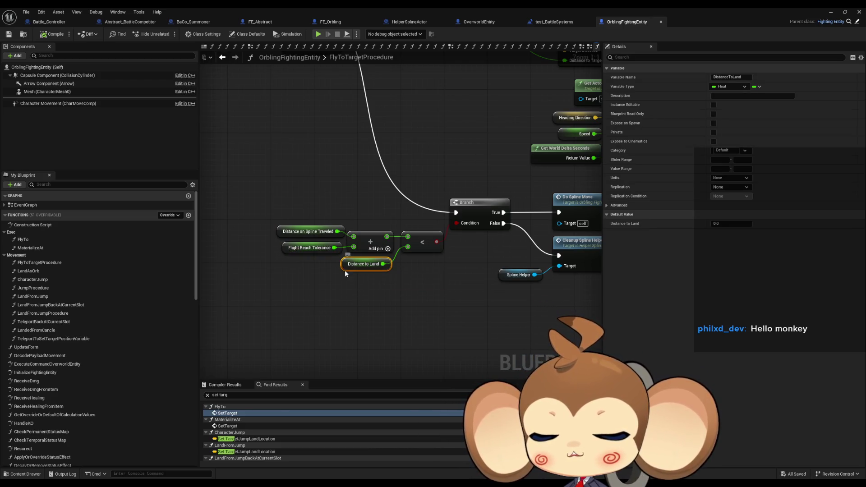
Step: Find all references to Distance to Land by class member and jump to its setter
right_click(346, 269)
mouse_move(385, 330)
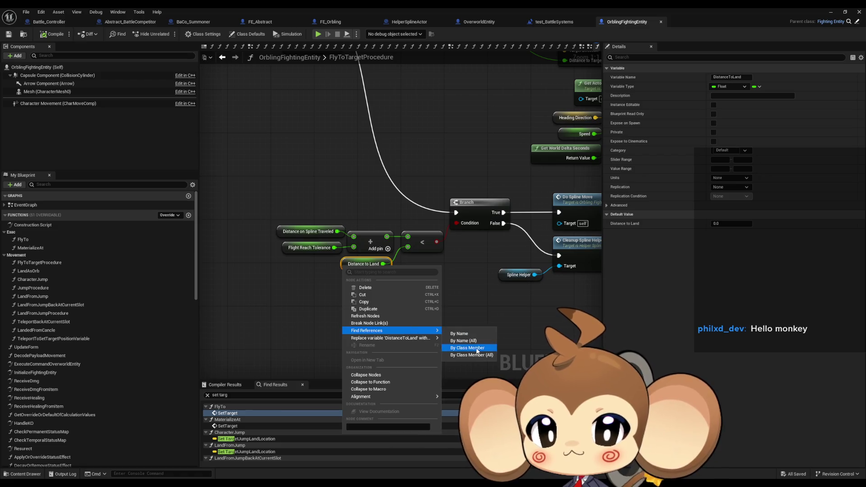
left_click(465, 348)
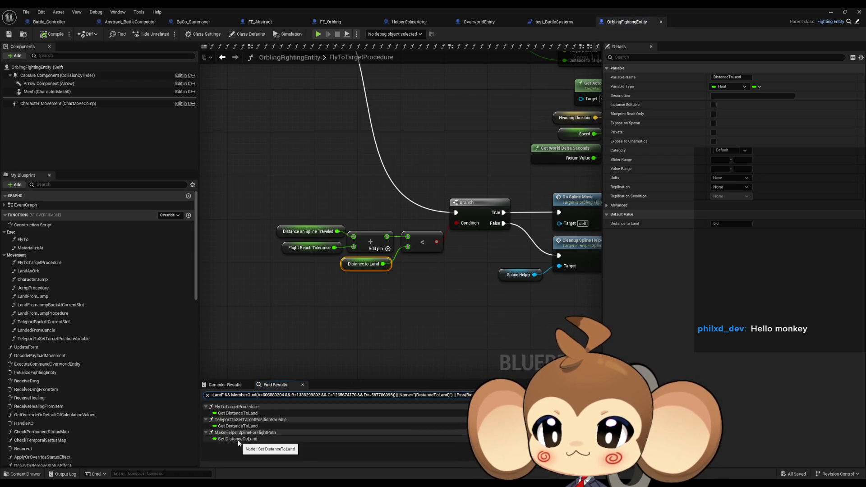
double_click(237, 440)
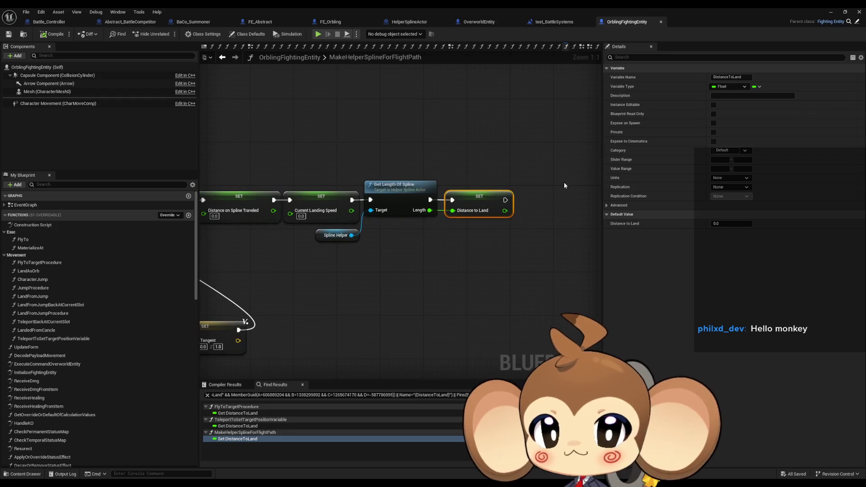
Step: Switch to FE_Orbling and bring its Switch on OrblingFormState node into view
left_click(332, 22)
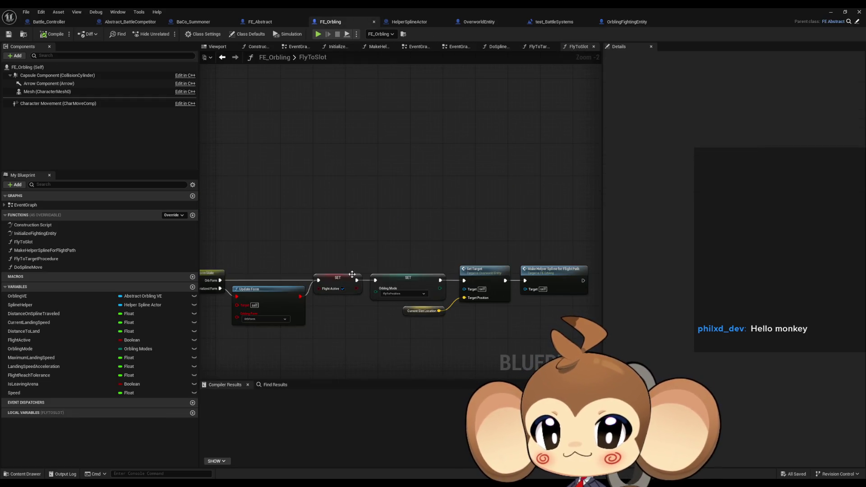
left_click_drag(356, 300, 430, 300)
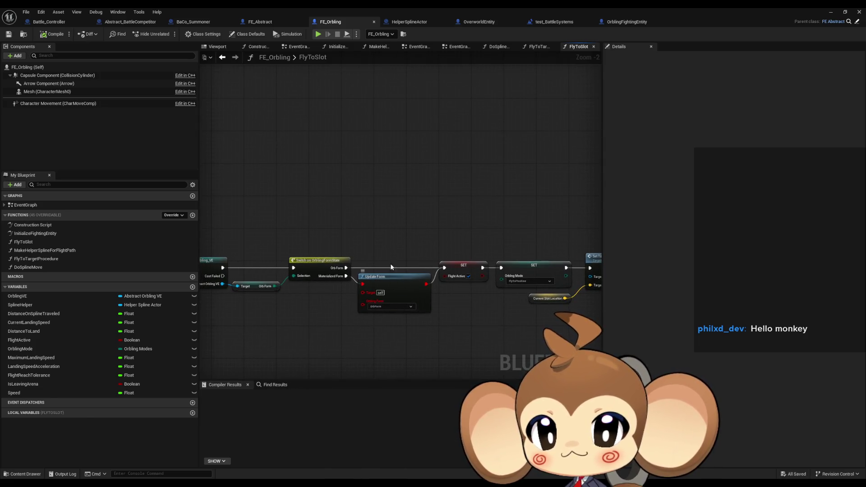
scroll(361, 315, "down", 4)
scroll(397, 251, "up", 3)
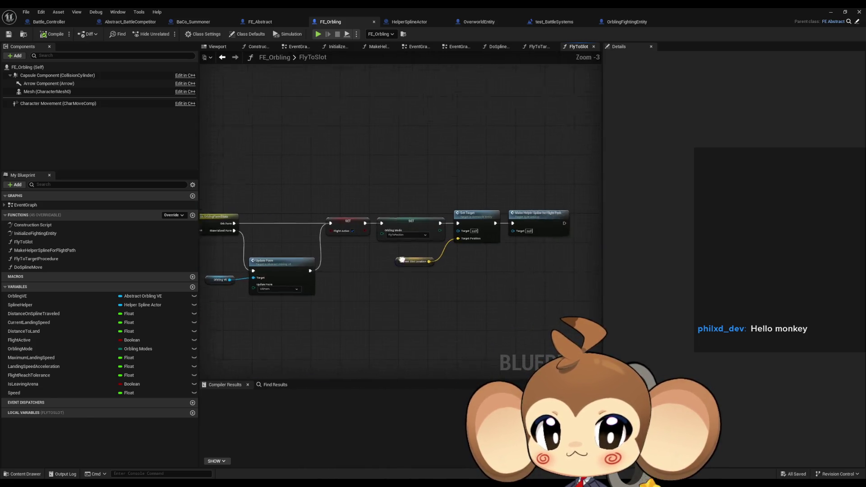
Step: Follow the EventGraph's Do Spline Move call into the start of the DoSplineMove function
double_click(43, 206)
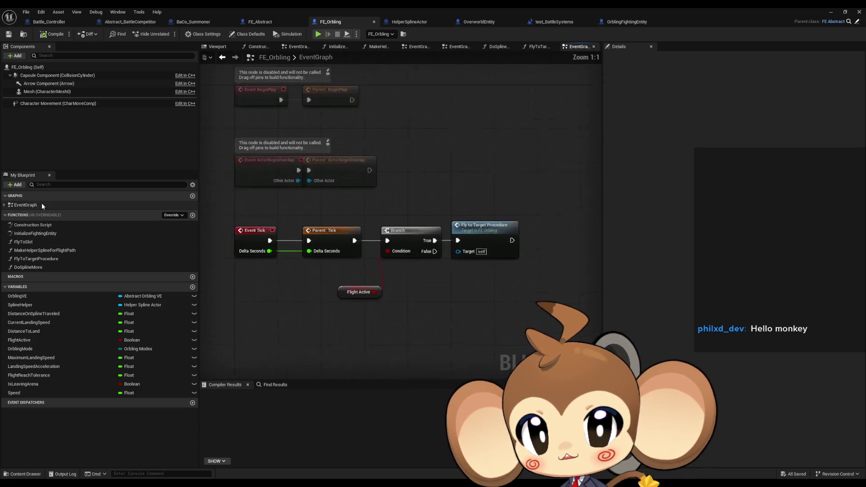
scroll(511, 268, "up", 1)
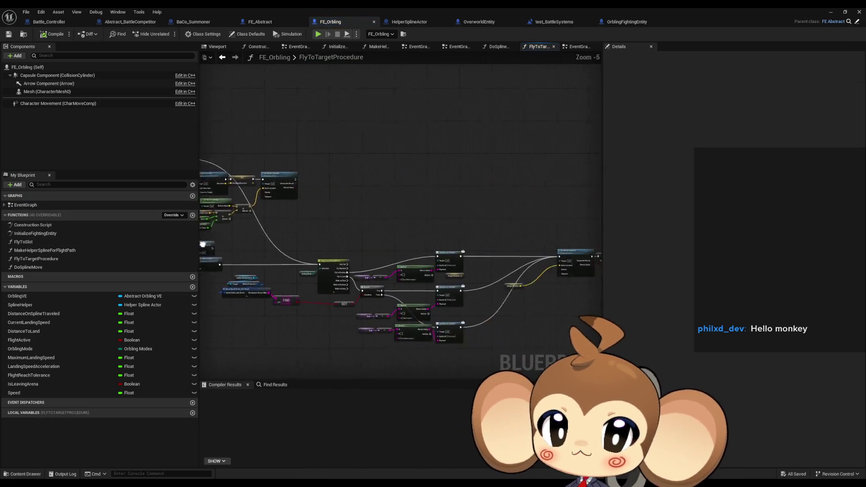
scroll(357, 184, "up", 3)
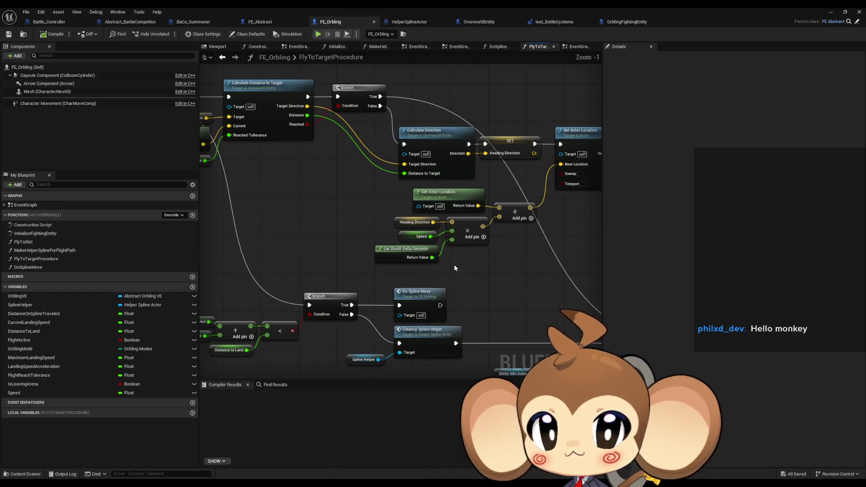
left_click(420, 274)
double_click(419, 274)
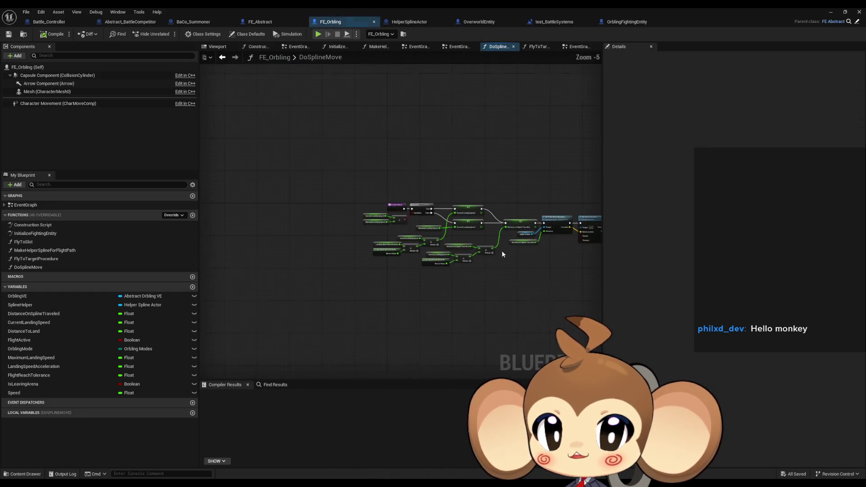
scroll(375, 236, "up", 5)
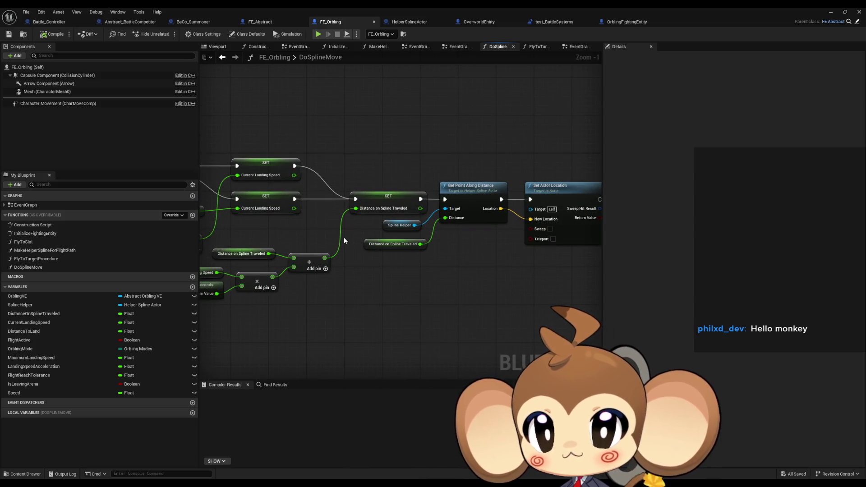
left_click_drag(288, 263, 377, 260)
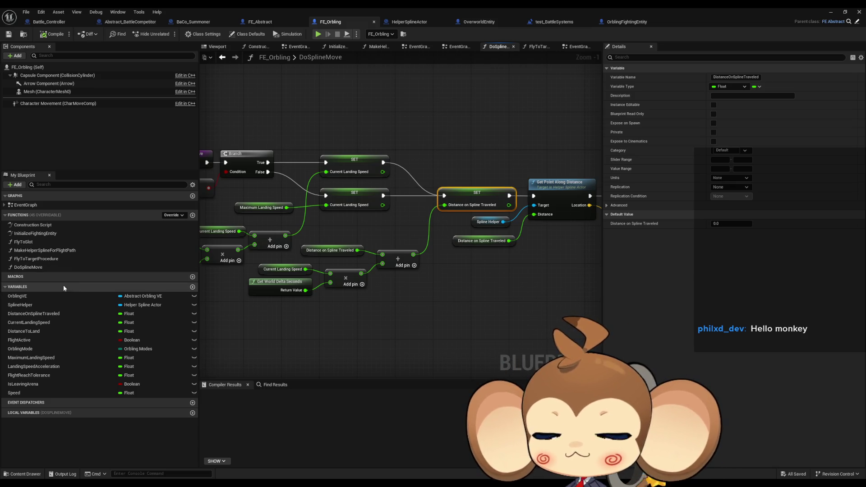
Step: Open FlyToSlot and drill into its MakeHelperSplineForFlightPath function graph
double_click(23, 242)
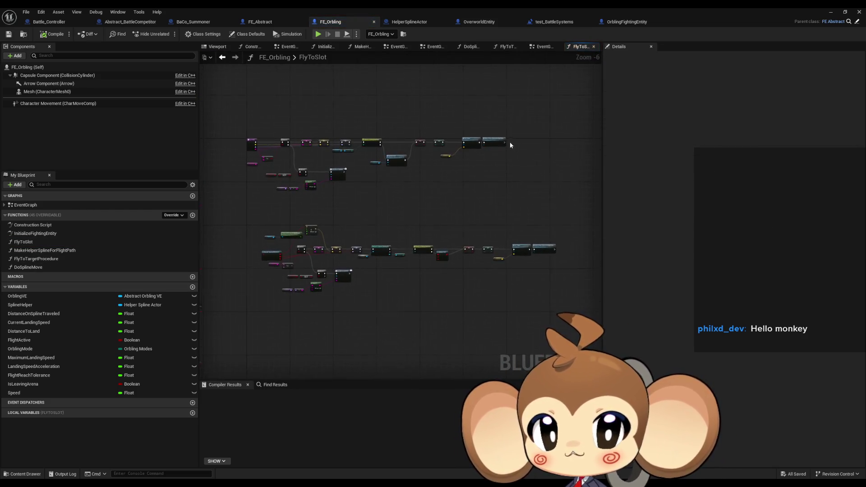
scroll(499, 142, "up", 6)
double_click(490, 145)
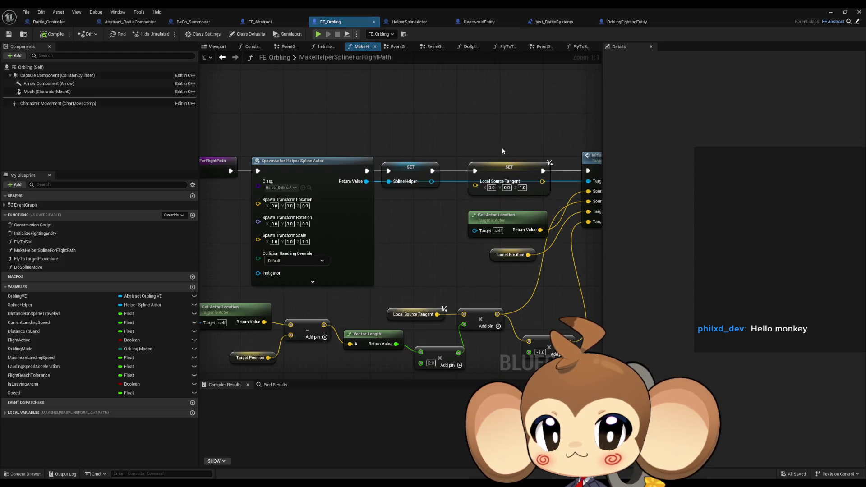
Step: Break on SET Distance to Land during simulation, then remove that breakpoint
scroll(311, 199, "up", 2)
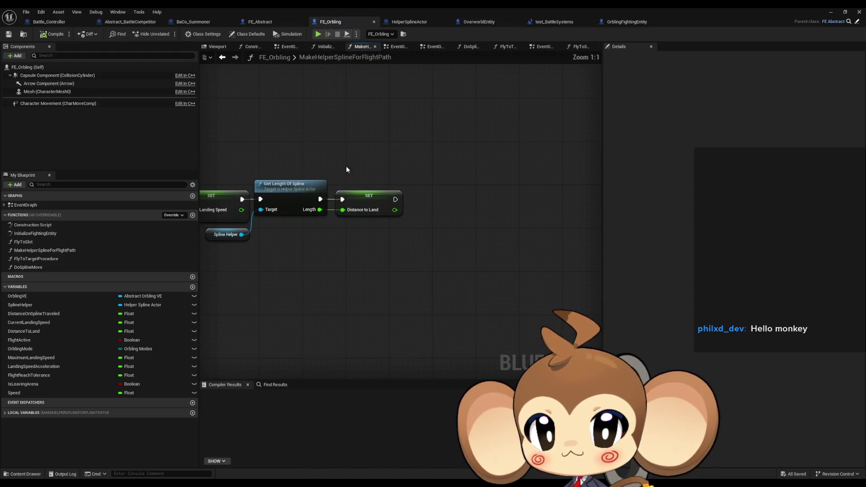
left_click(361, 198)
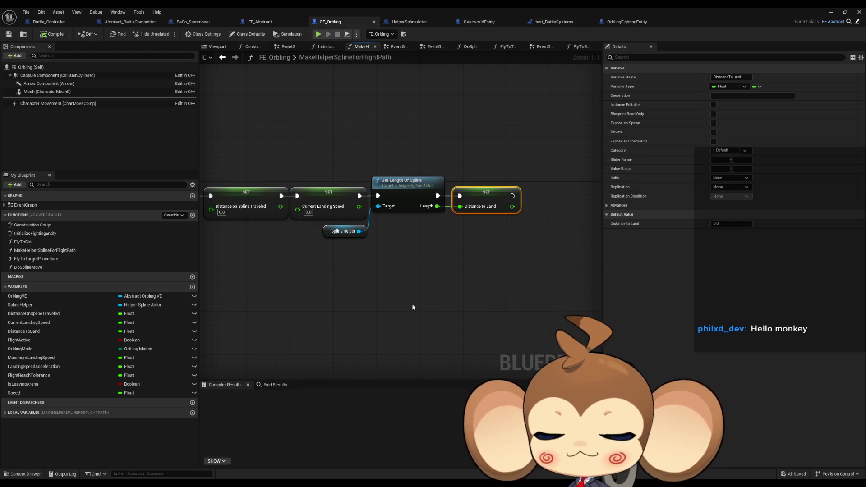
right_click(472, 190)
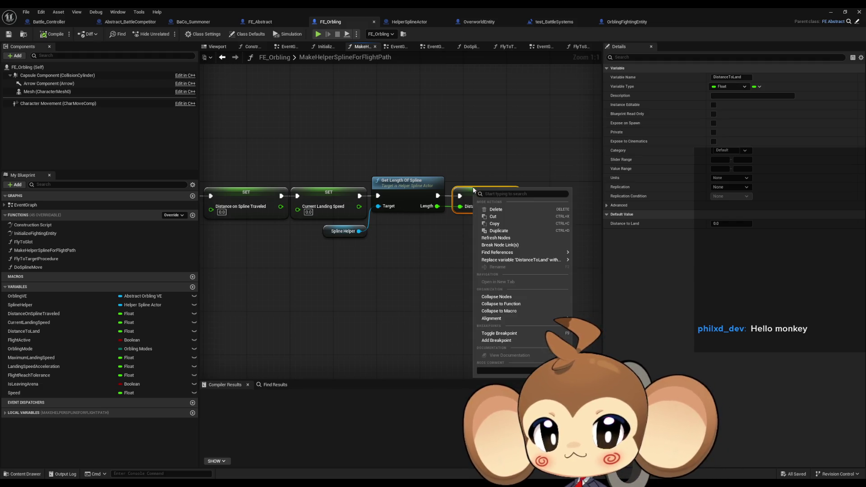
left_click(499, 333)
left_click(321, 35)
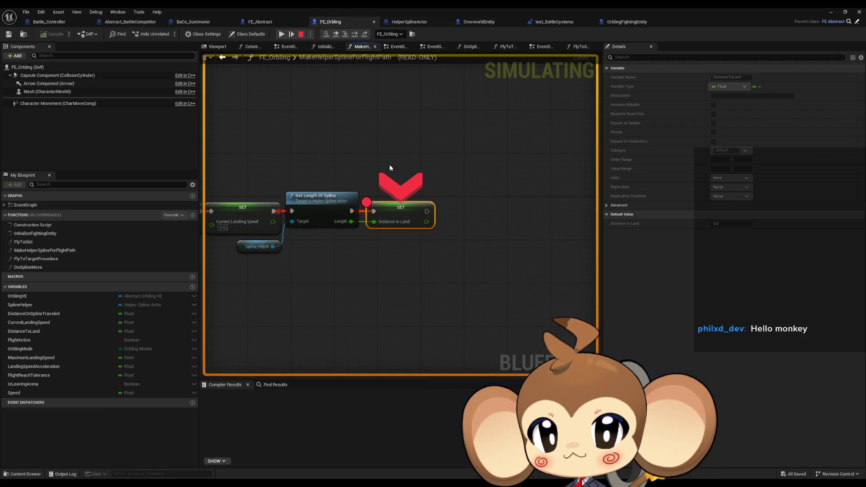
right_click(413, 205)
left_click(422, 267)
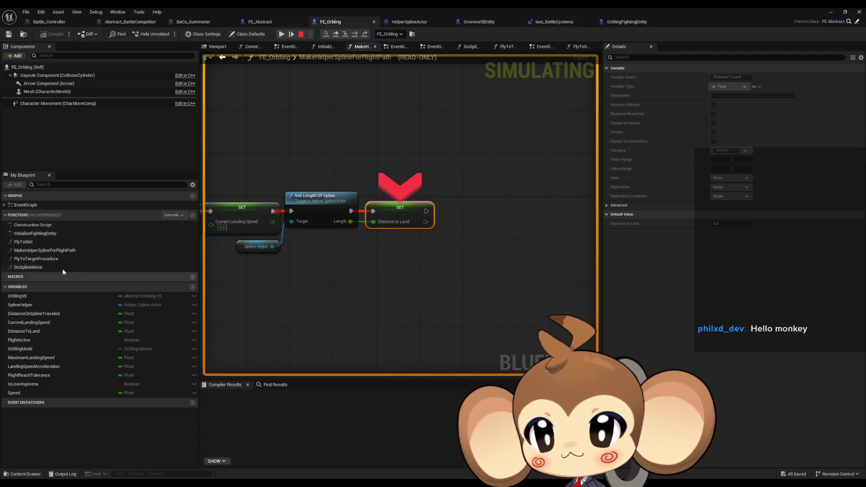
Step: Put a breakpoint on the EventGraph's Fly to Target Procedure call, hit it, then remove it
double_click(36, 209)
right_click(482, 264)
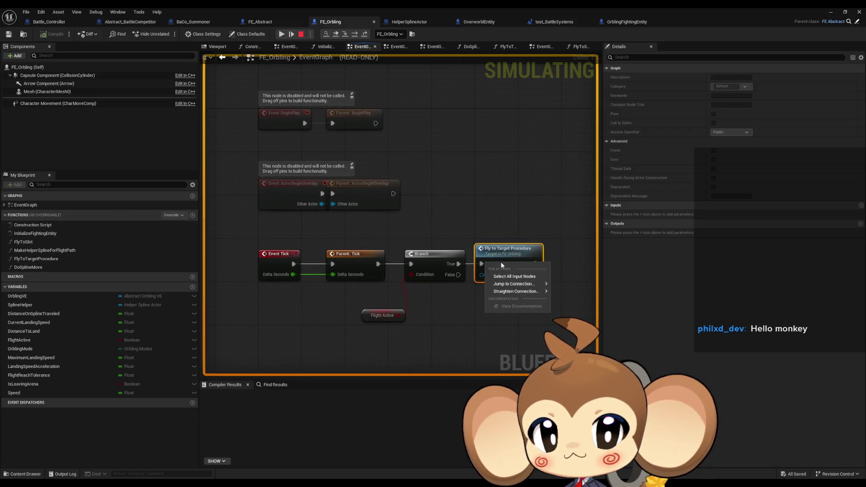
mouse_move(511, 293)
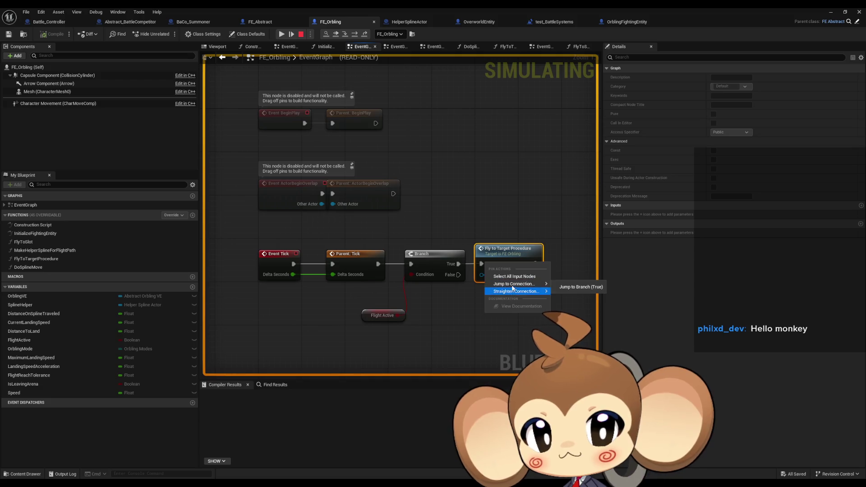
left_click(491, 232)
right_click(502, 259)
left_click(527, 326)
left_click(343, 97)
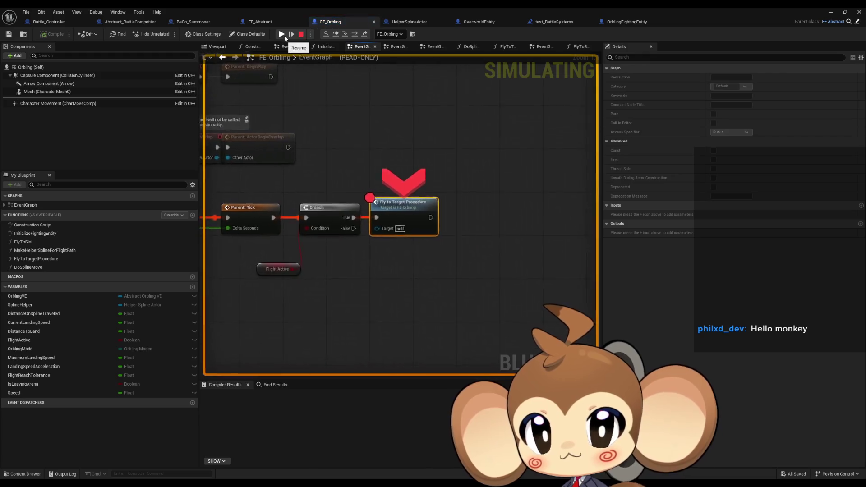
right_click(407, 211)
mouse_move(440, 237)
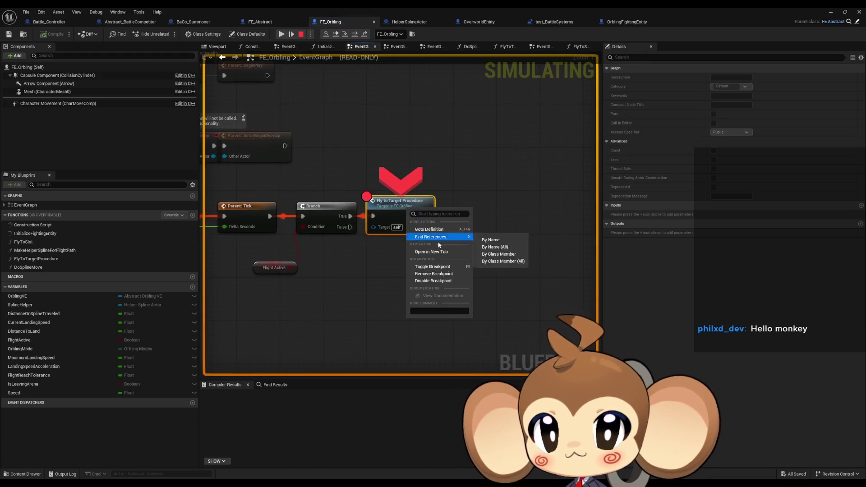
left_click(434, 274)
Step: Step into DoSplineMove to SET Current Landing Speed, find Maximum Landing Speed is 0, and stop
left_click(347, 35)
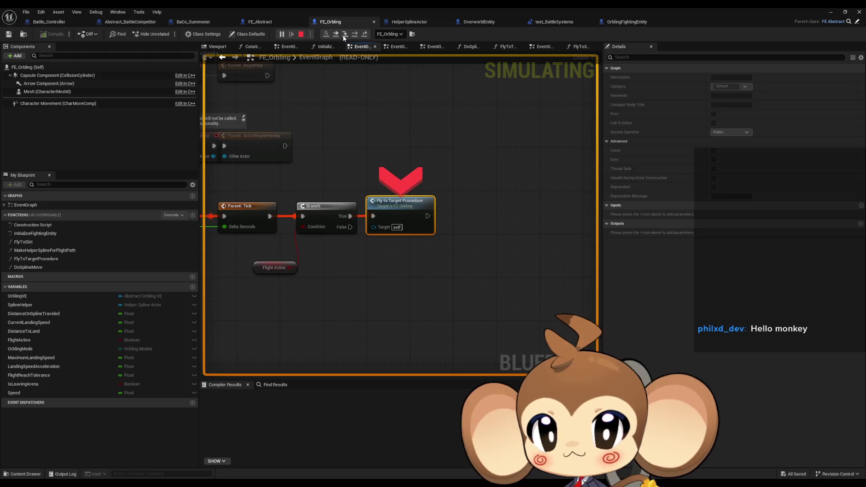
left_click(355, 35)
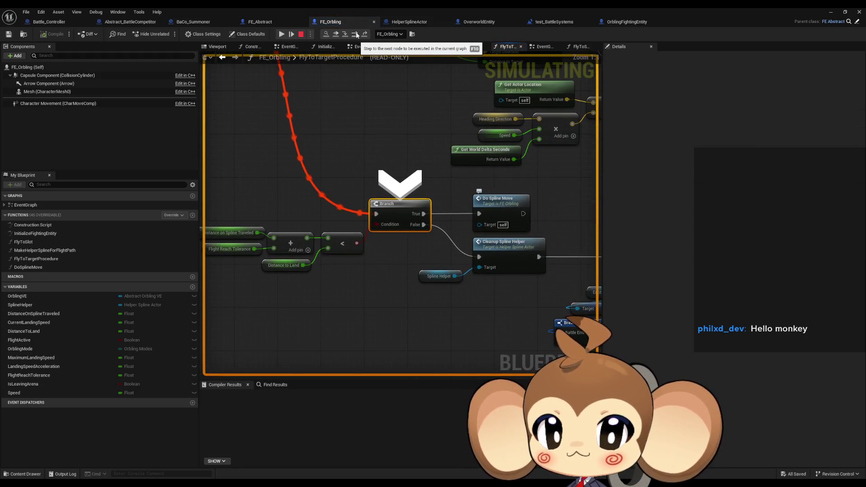
left_click(356, 35)
left_click(355, 35)
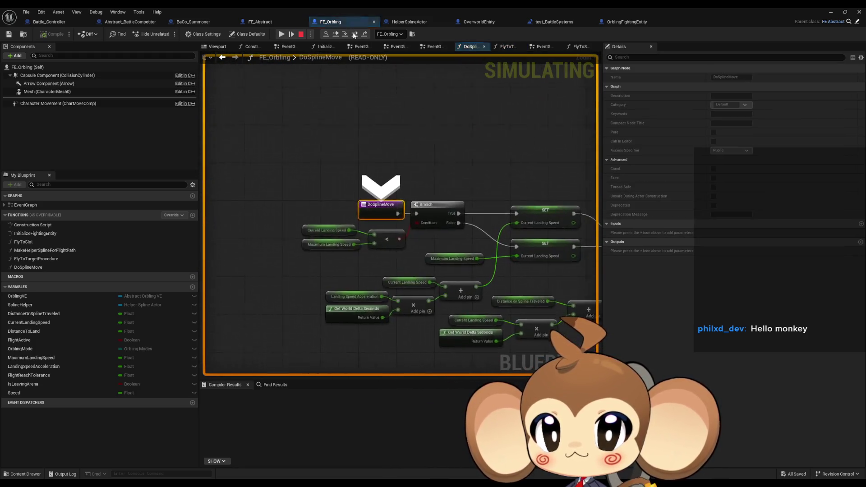
left_click(355, 35)
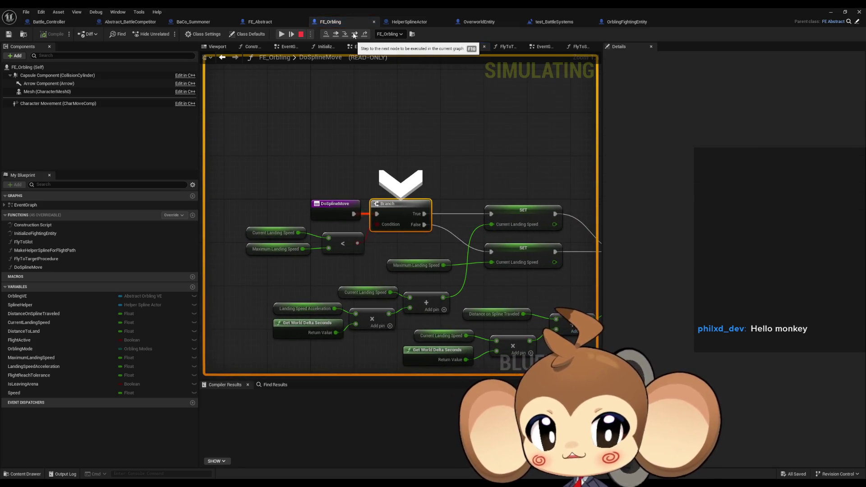
left_click(354, 34)
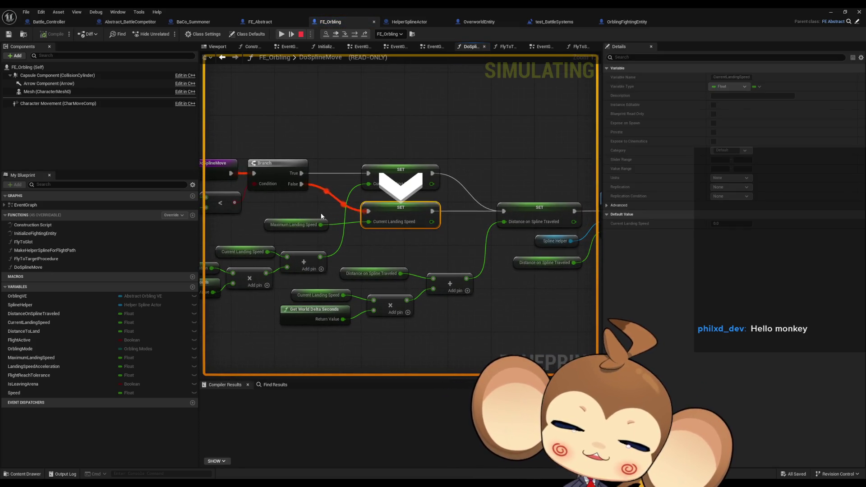
mouse_move(296, 227)
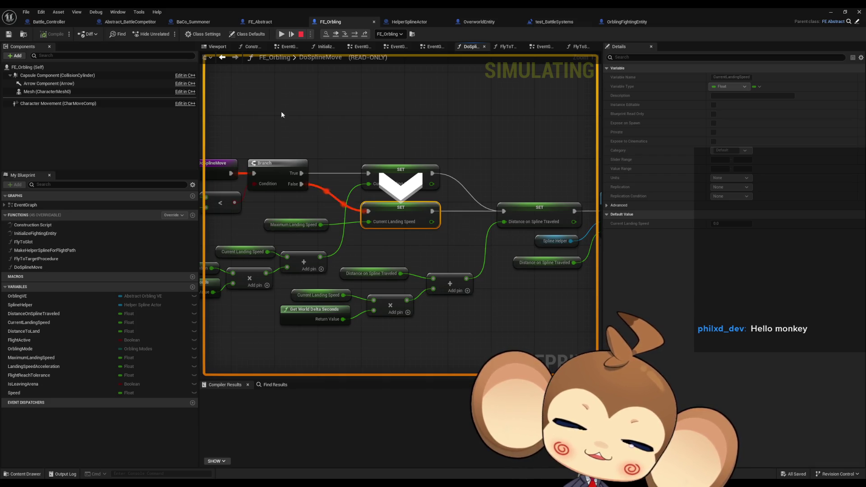
left_click(303, 36)
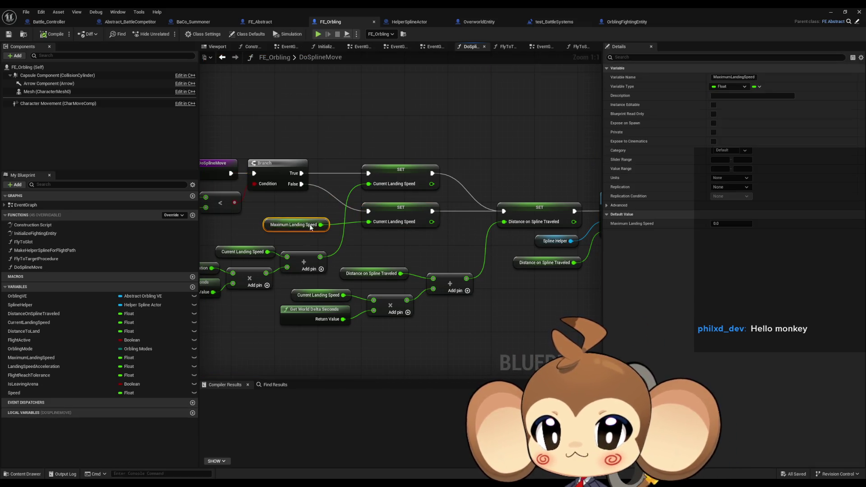
left_click(621, 23)
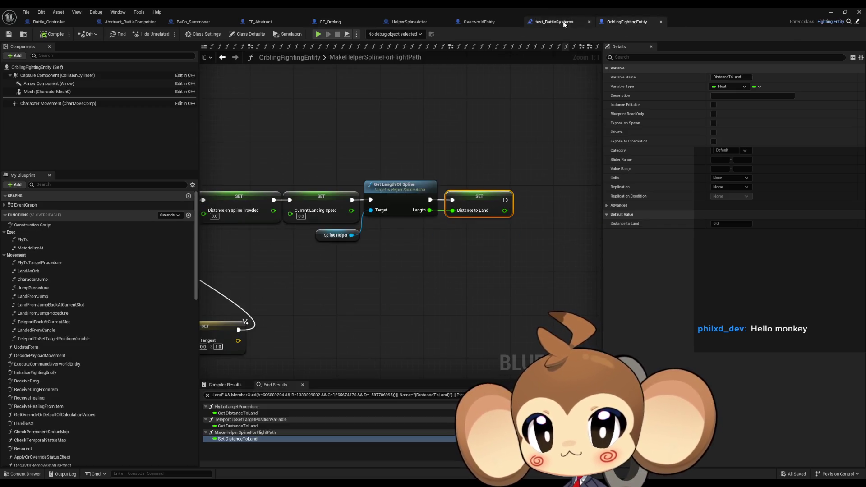
key("Home")
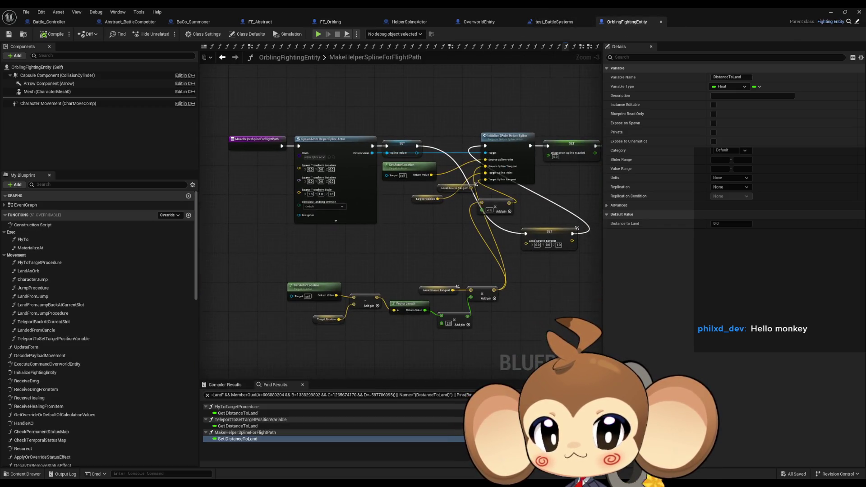
double_click(43, 262)
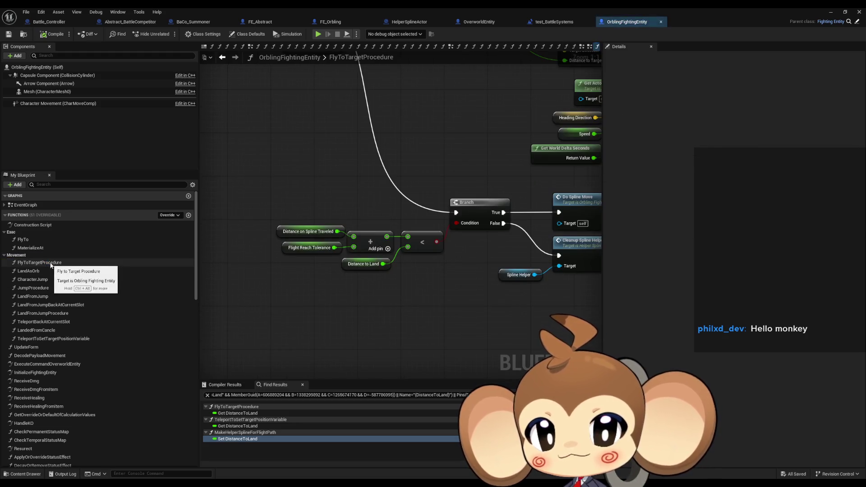
left_click_drag(314, 236, 315, 236)
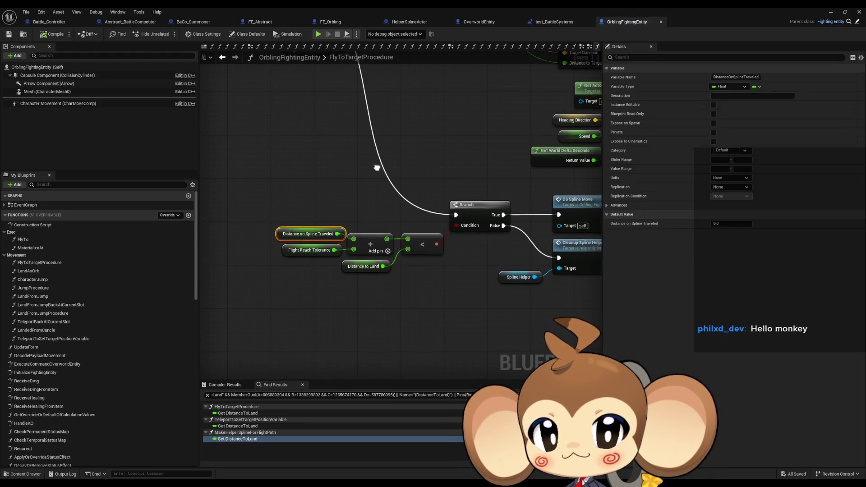
left_click_drag(262, 257, 262, 257)
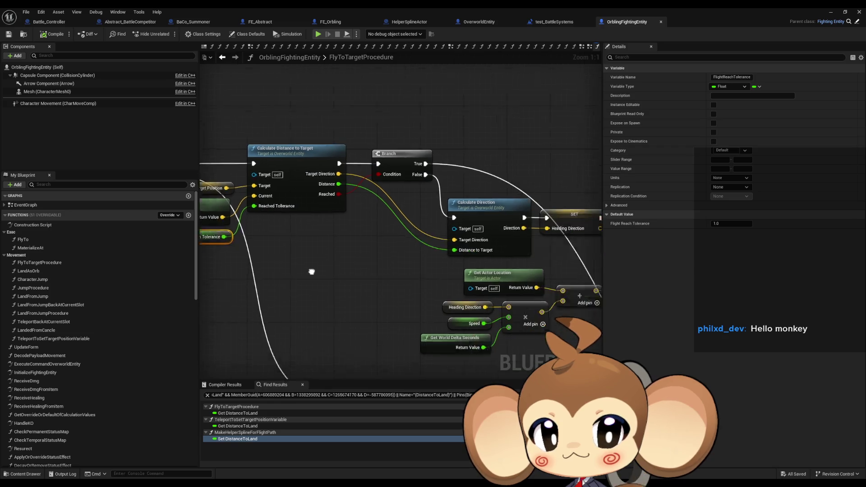
left_click_drag(374, 302, 397, 305)
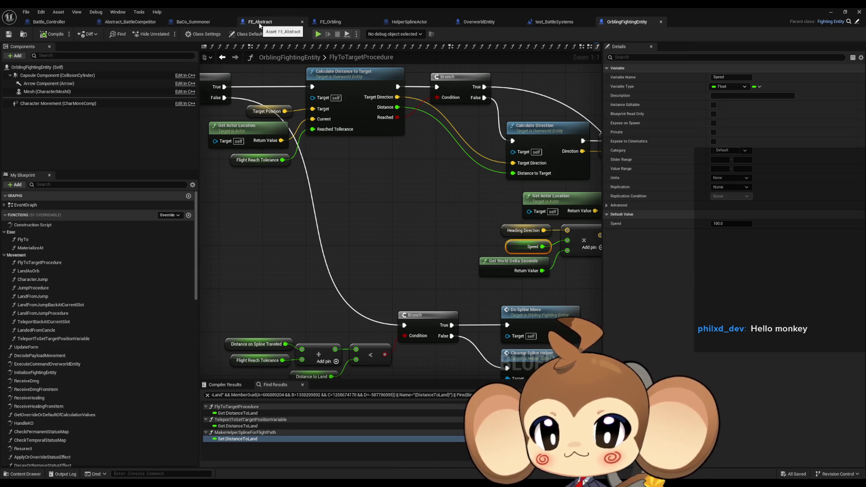
left_click(328, 22)
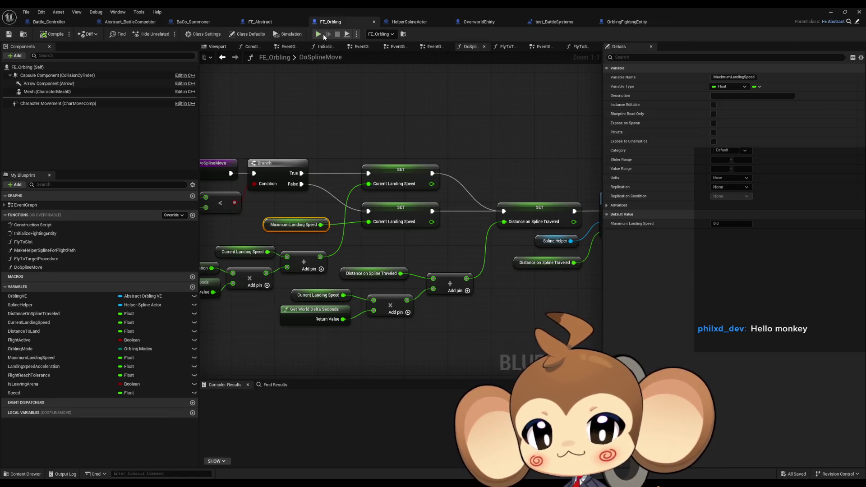
Step: Check defaults of FE_Orbling's Speed, FlightReachTolerance, OrblingMode and CurrentLandingSpeed variables
mouse_move(374, 89)
left_mouse_down()
mouse_move(454, 73)
mouse_move(411, 76)
mouse_move(417, 72)
left_mouse_up()
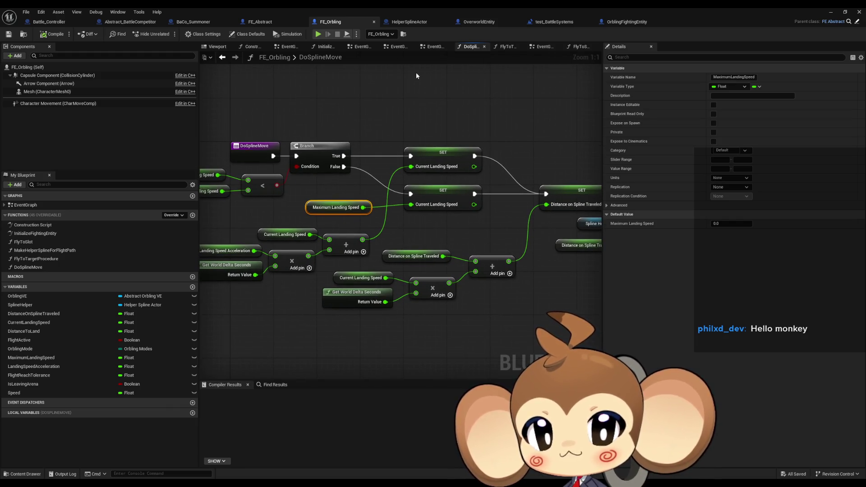
left_click(77, 393)
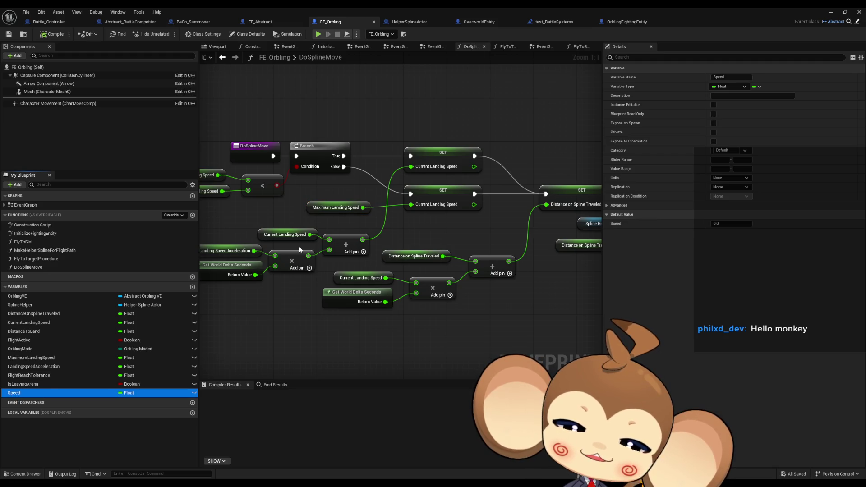
key("Up")
key("Up")
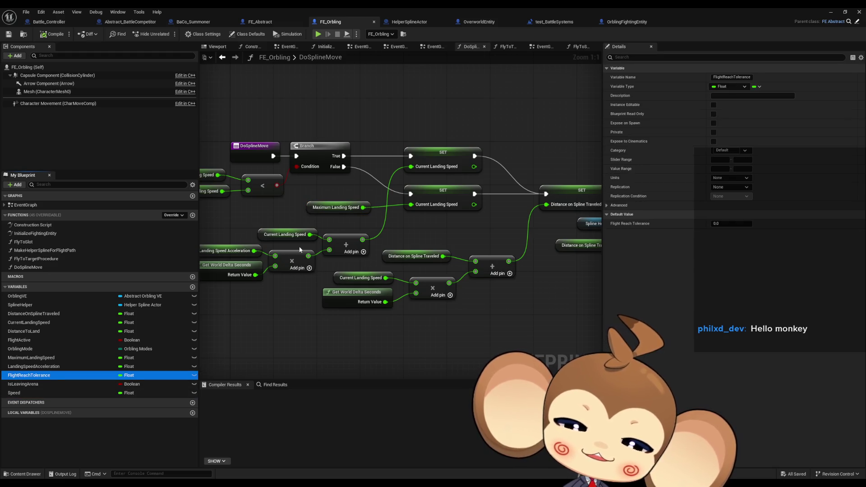
key("Up")
key("Up")
key("Up")
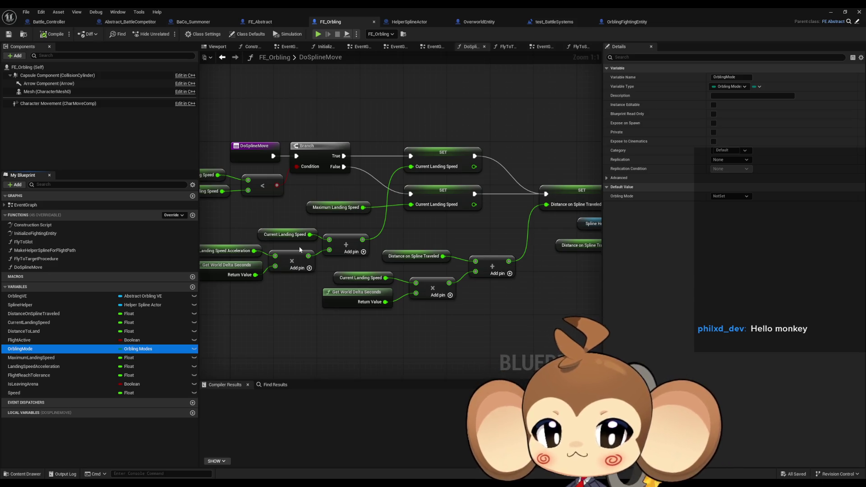
key("Up")
key("Up")
key("Up")
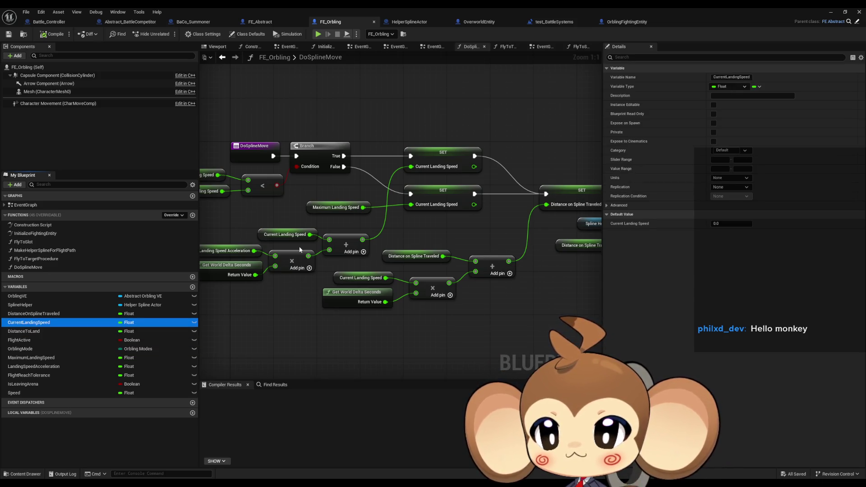
key("Up")
key("Up")
key("Up")
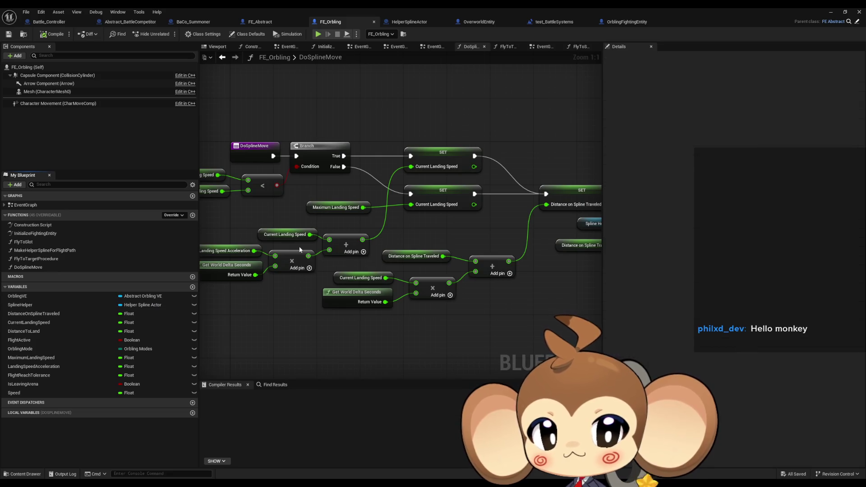
Step: Check DistanceToLand and MaximumLandingSpeed defaults, select its graph node, then switch to OrblingFightingEntity
key("Down")
key("Down")
key("Down")
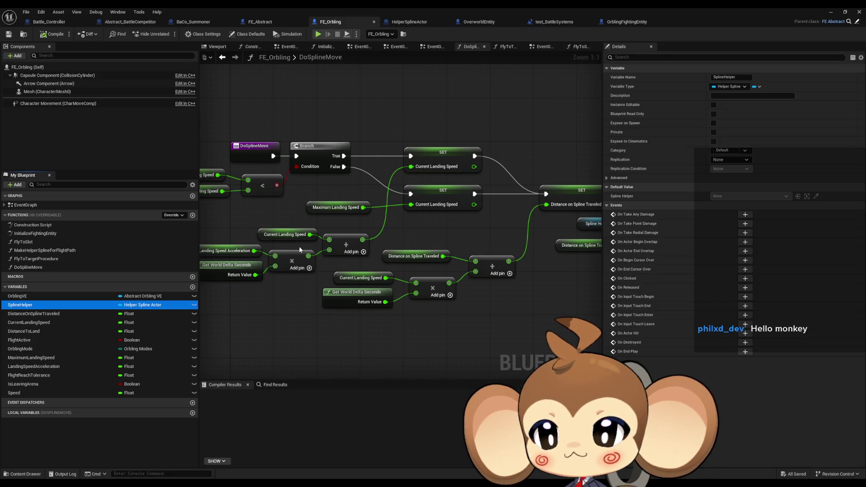
key("Down")
key("Down")
key("Down")
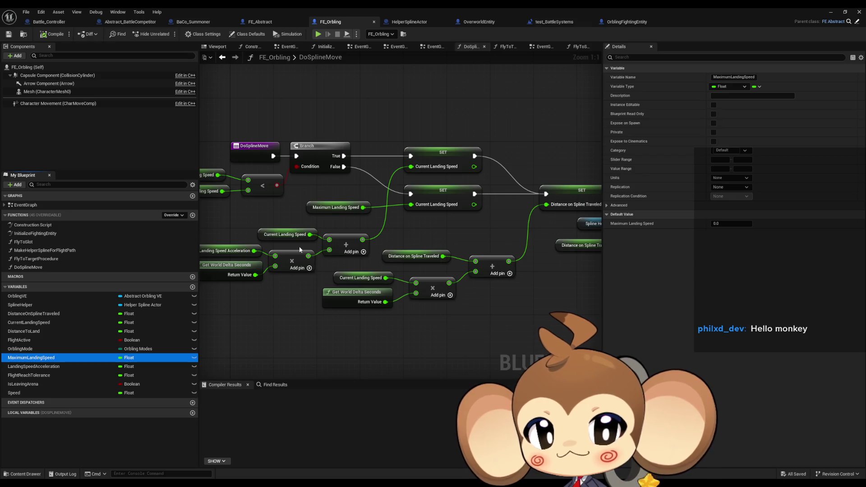
left_click(354, 203)
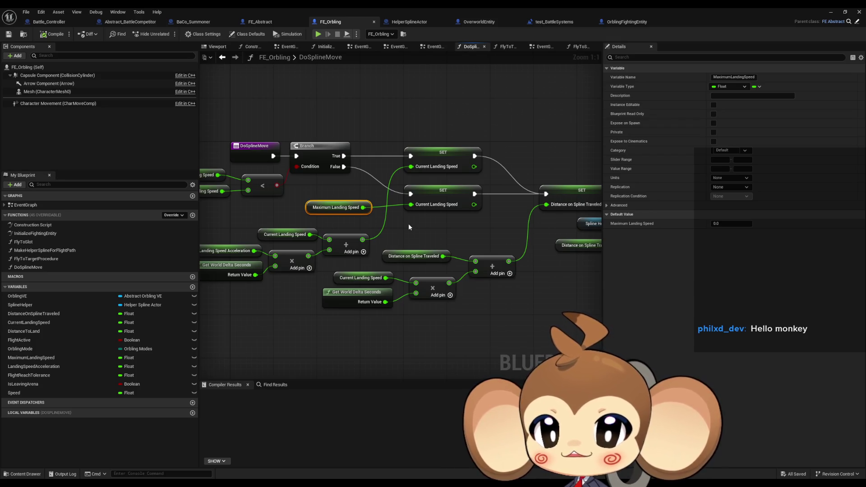
left_click(625, 23)
Step: Set FE_Orbling's LandingSpeedAcceleration default to 200.0, matching OrblingFightingEntity
scroll(114, 322, "down", 10)
scroll(116, 331, "down", 10)
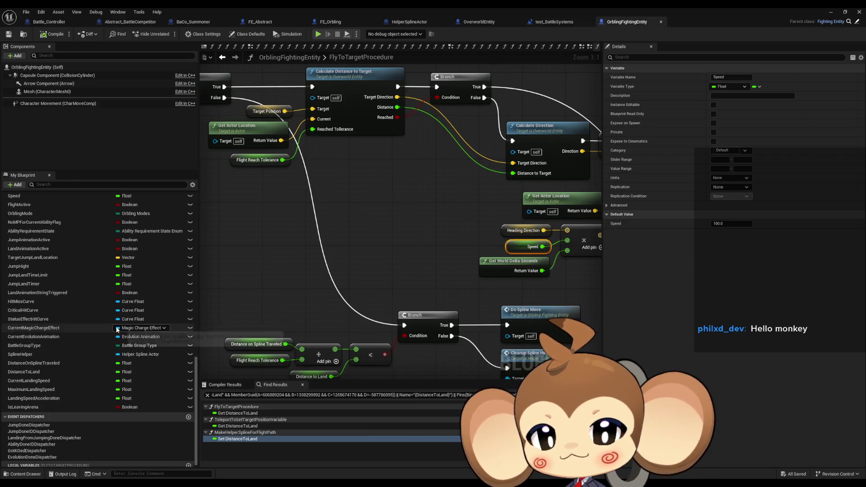
left_click(35, 400)
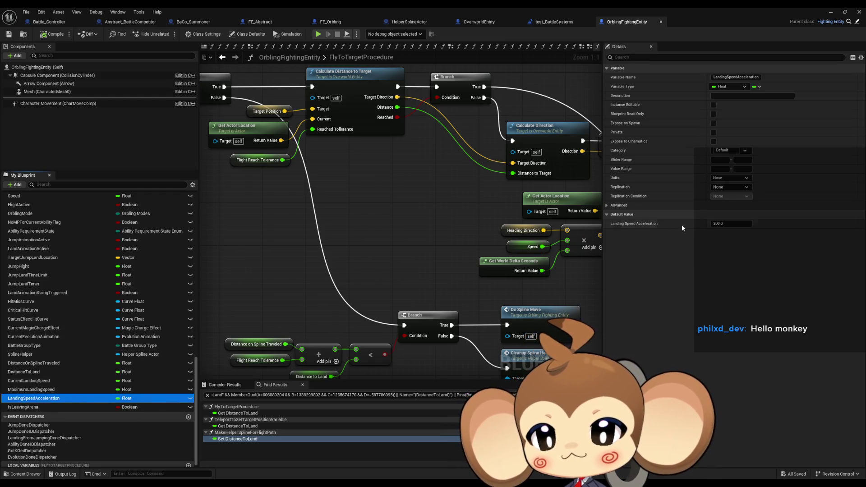
left_click(731, 224)
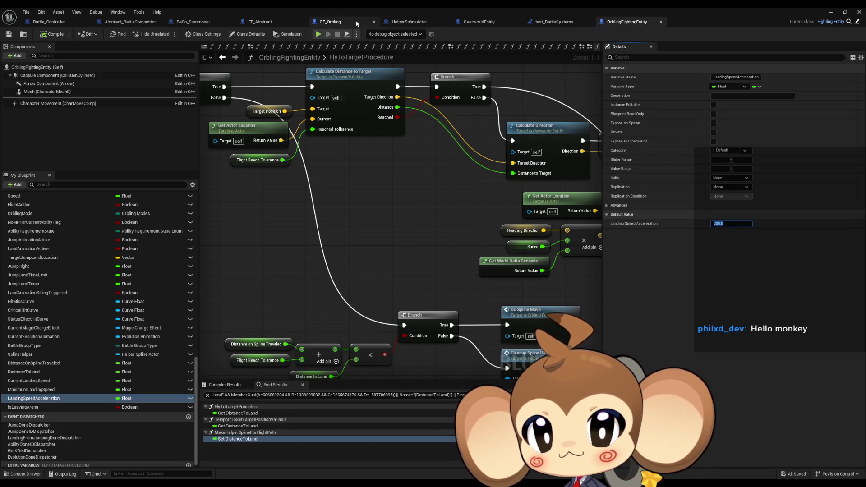
left_click_drag(621, 24, 420, 28)
left_click(331, 26)
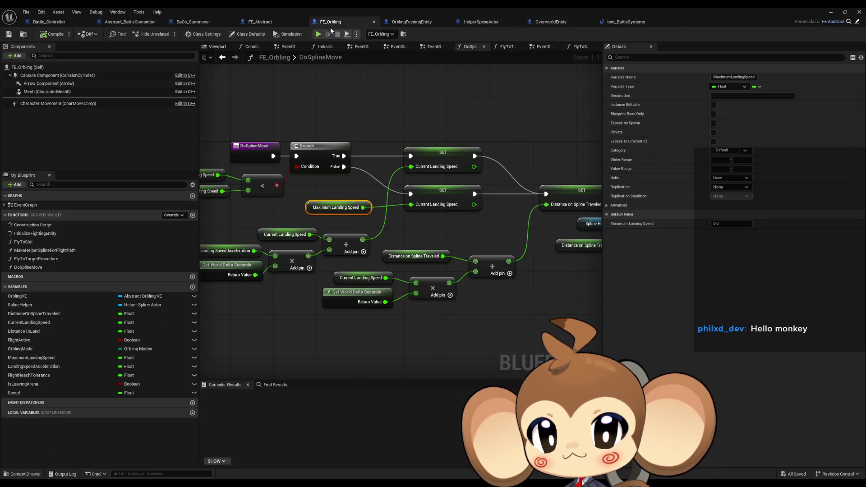
left_click(31, 367)
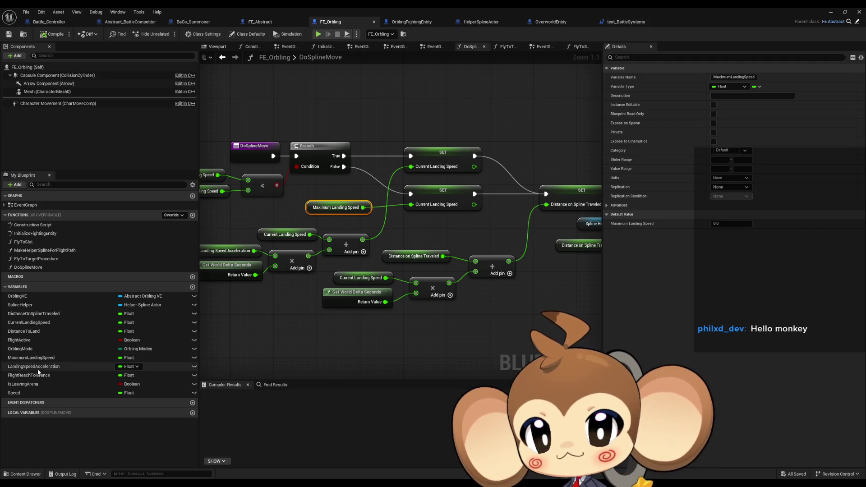
left_click(731, 223)
type("200")
key("Return")
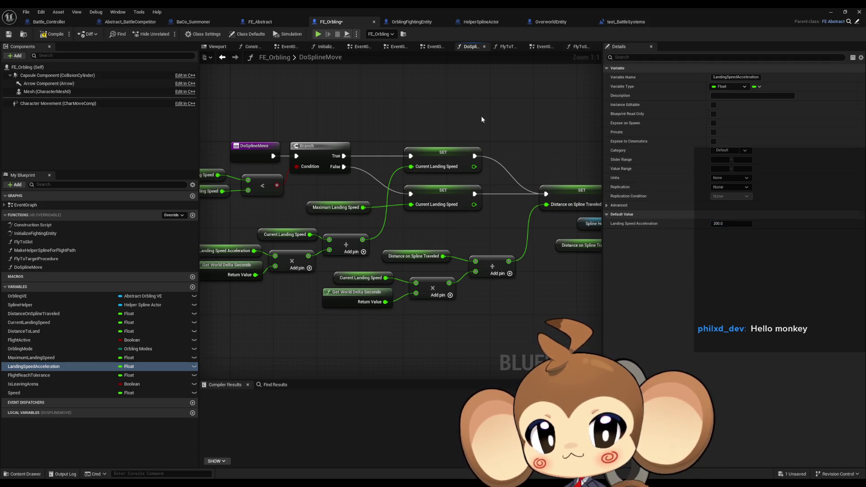
Step: Copy OrblingFightingEntity's 500.0 MaximumLandingSpeed default into FE_Orbling's MaximumLandingSpeed
left_click(411, 23)
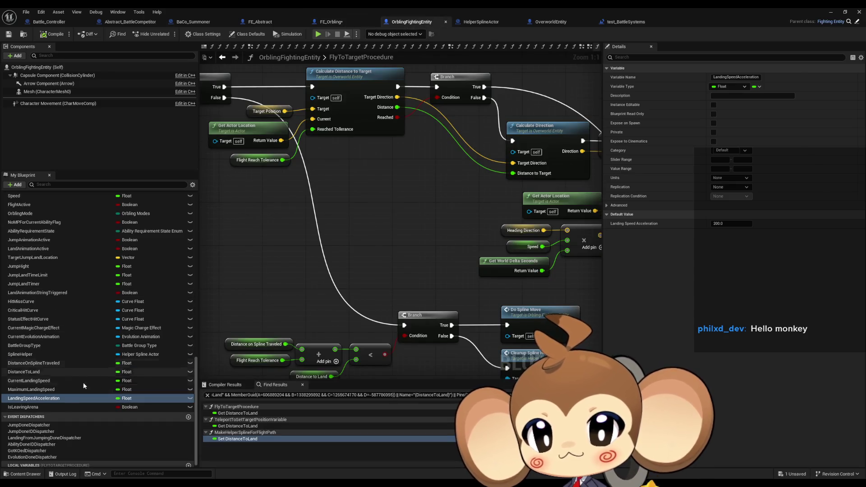
left_click(51, 406)
key("Up")
key("Up")
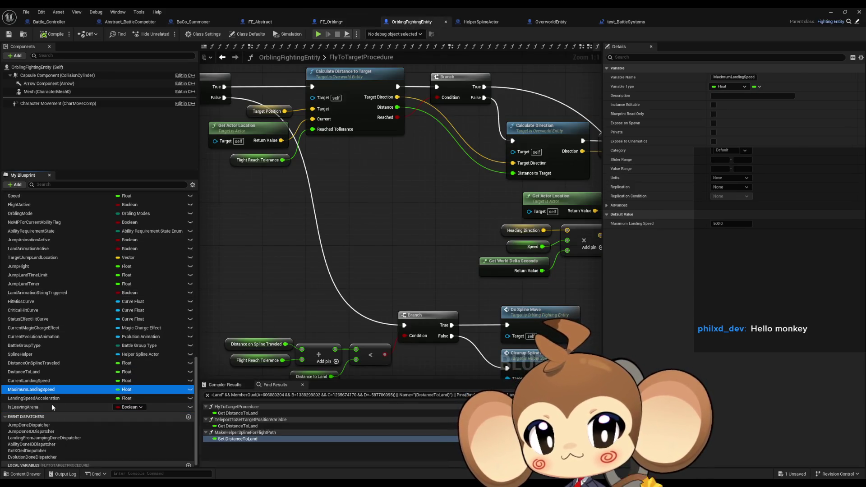
left_click(731, 223)
left_click(331, 22)
left_click(66, 357)
left_click(722, 224)
type("500.0")
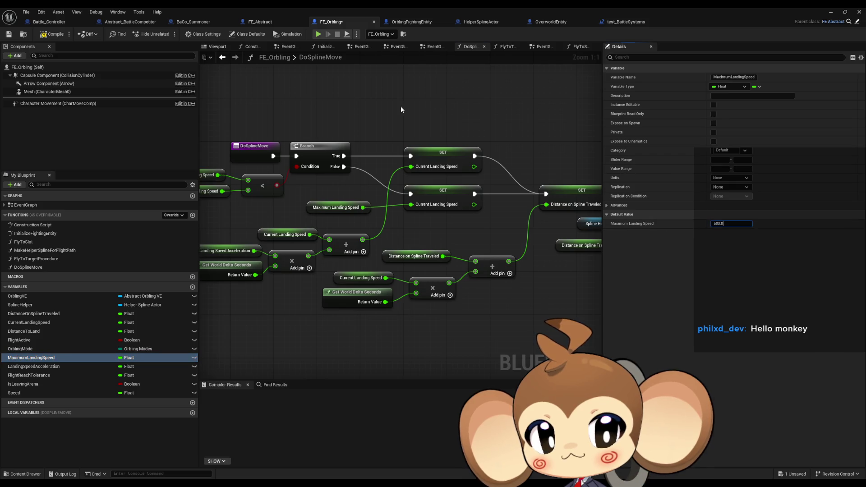
Step: Browse OrblingFightingEntity's variables up to AbilityRequirementState, compile, and return to the level editor
left_click(412, 21)
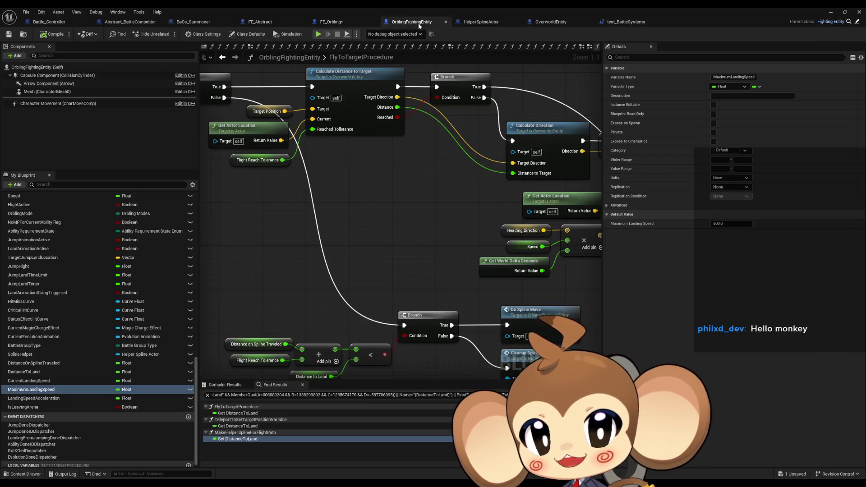
left_click(23, 381)
key("Up")
key("Up")
key("Up")
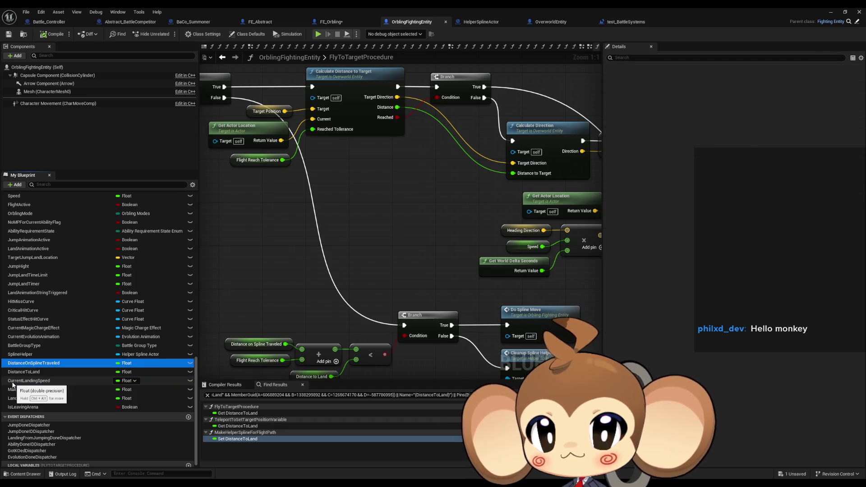
key("Up")
key("Up")
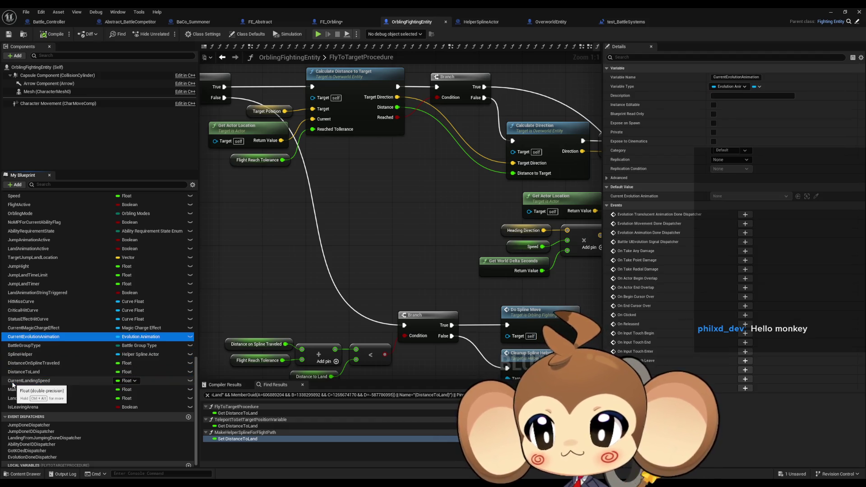
key("Up")
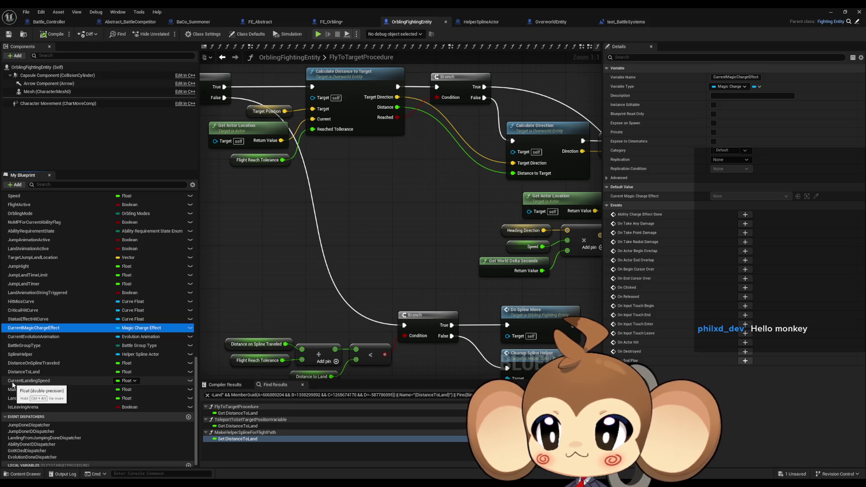
key("Up")
key("Up")
key("Up")
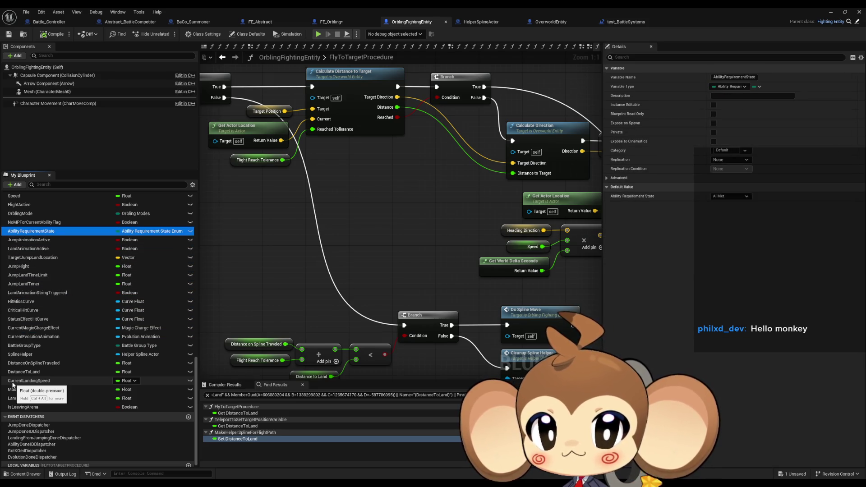
left_click(51, 36)
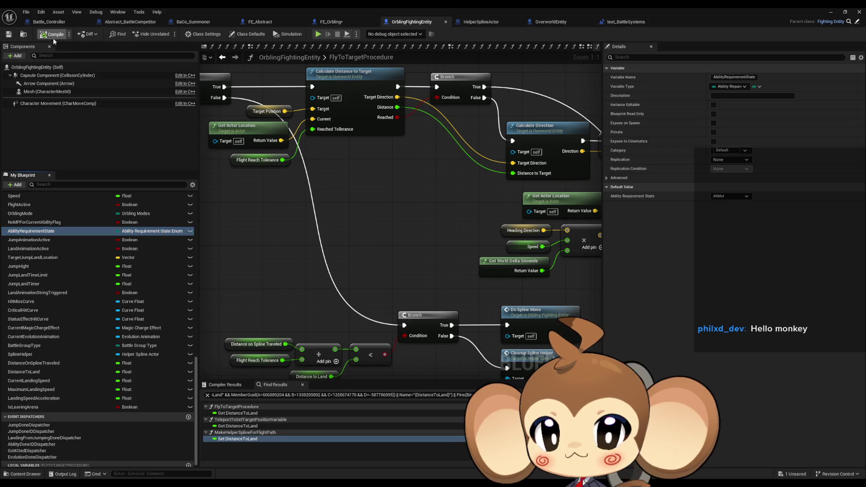
double_click(366, 58)
left_click(337, 23)
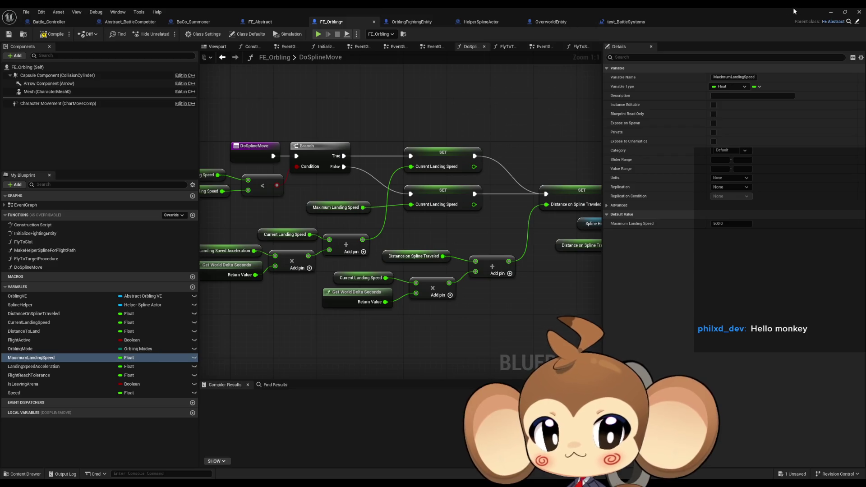
left_click(832, 13)
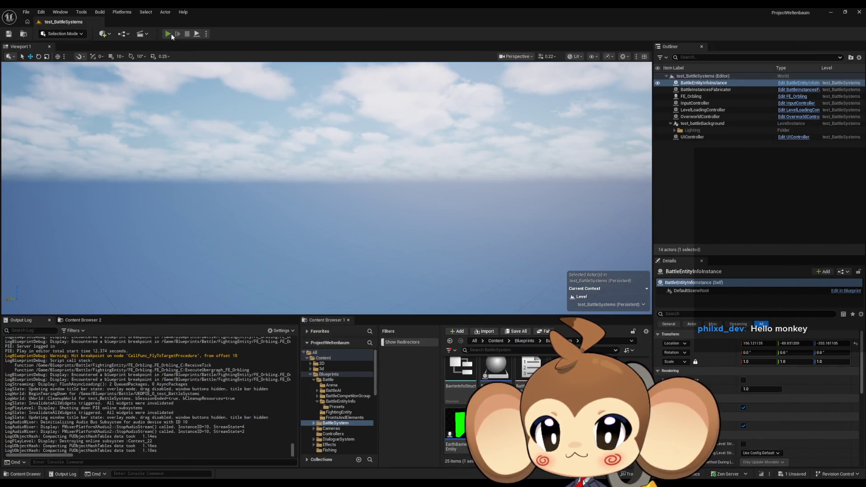
Step: Run four successive play-tests of the battle level to compare the orbling's arcs, then go back to FE_Orbling
left_click(172, 33)
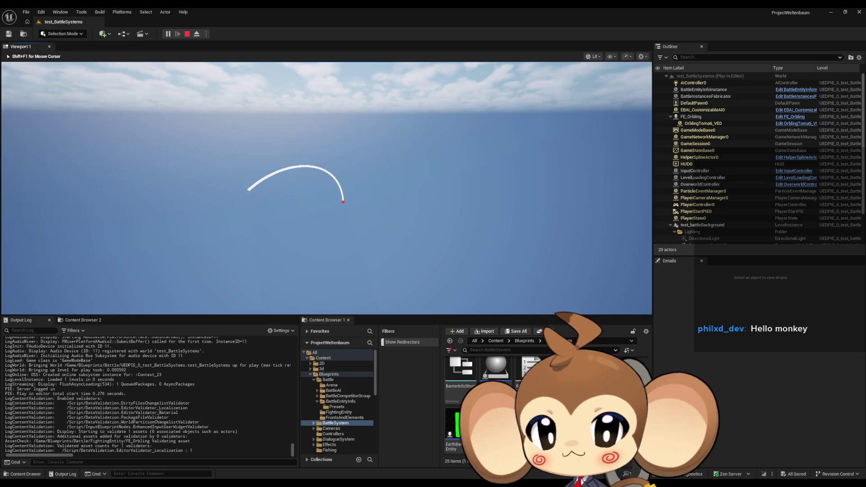
key("shift+F1")
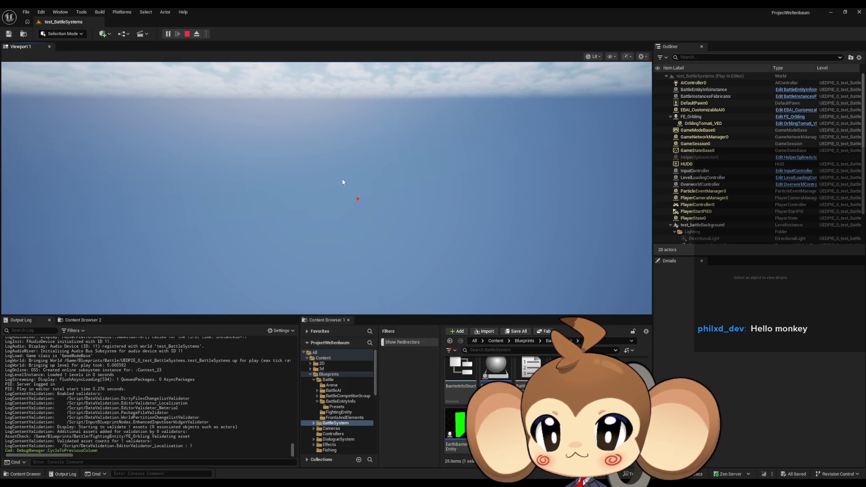
left_click(187, 33)
left_click(177, 30)
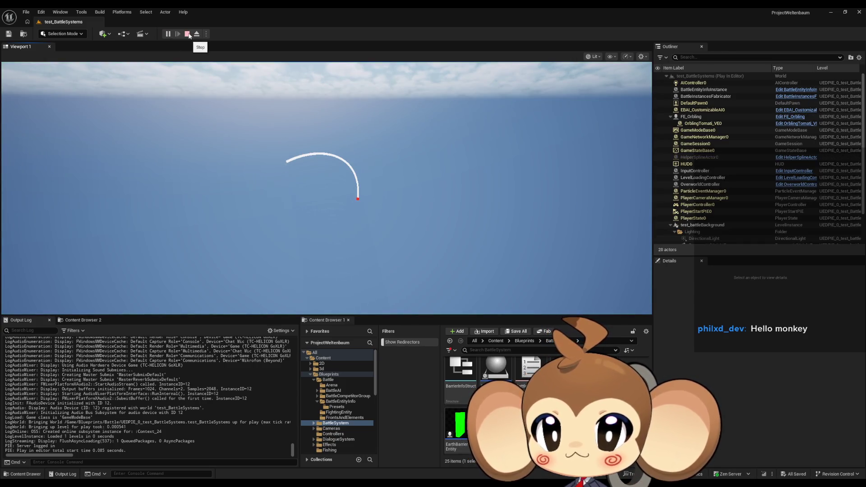
left_click(188, 33)
left_click(166, 34)
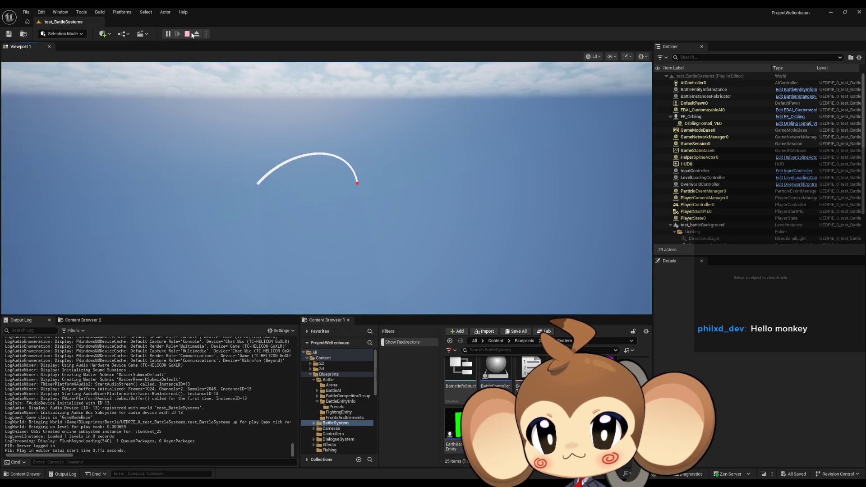
left_click(190, 33)
left_click(168, 34)
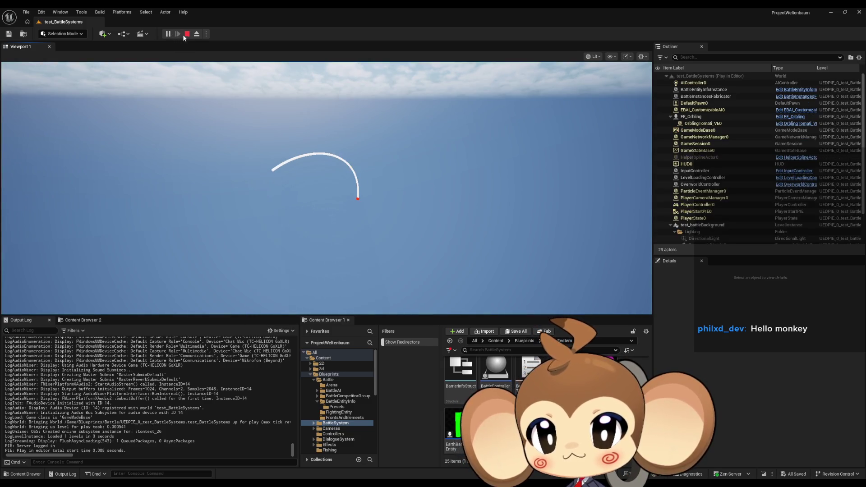
left_click(188, 35)
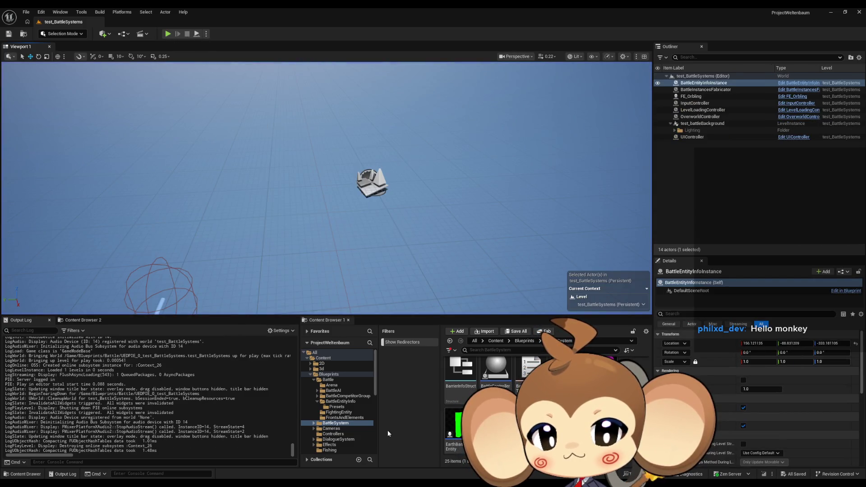
left_click(454, 460)
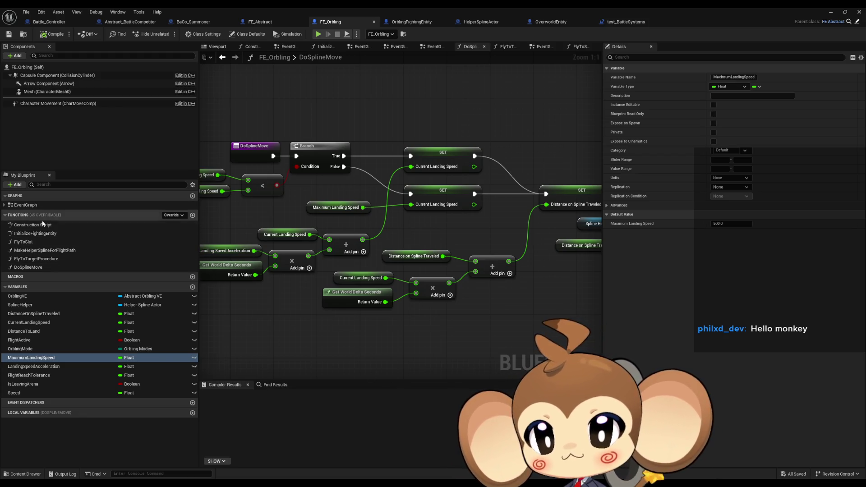
Step: Open FlyToSlot, then the MakeHelperSplineForFlightPath graph, and bring the tangent nodes into view
double_click(41, 242)
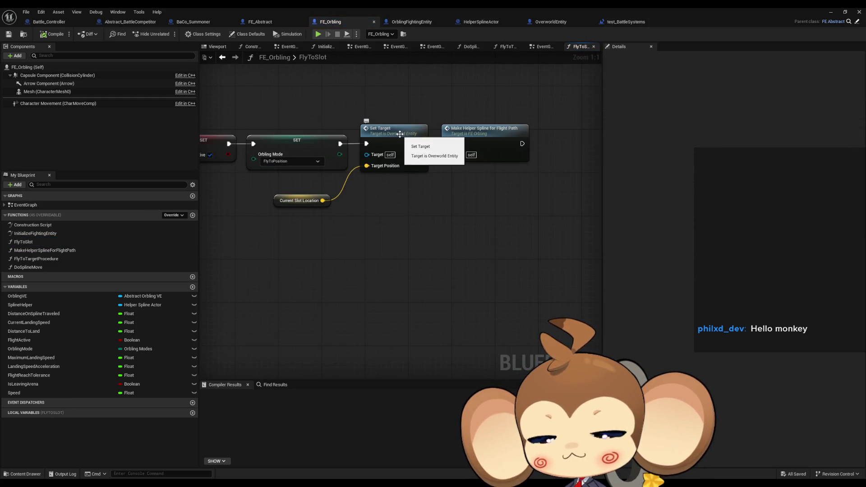
double_click(474, 136)
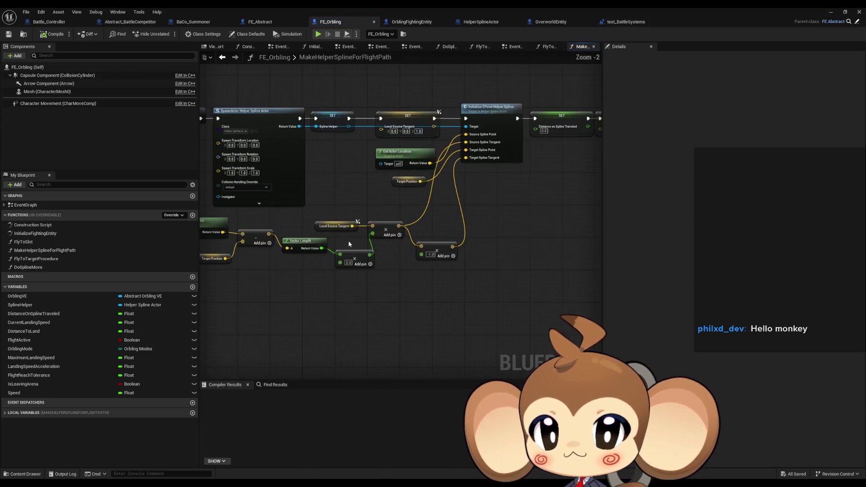
scroll(409, 281, "up", 2)
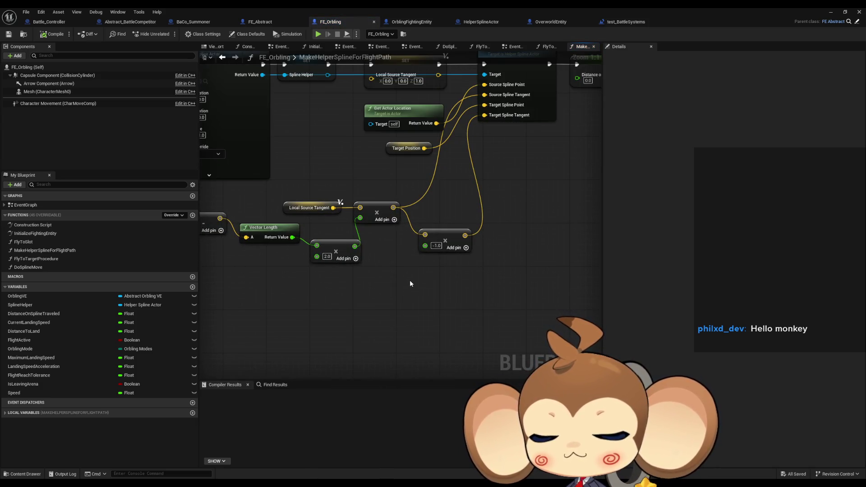
mouse_move(410, 284)
left_mouse_down()
mouse_move(423, 391)
mouse_move(435, 415)
left_mouse_up()
Step: Duplicate the SET Local Source Tangent node, route execution through the top copy, and move it up
left_click(418, 191)
key("ctrl+c")
key("ctrl+v")
right_click(396, 211)
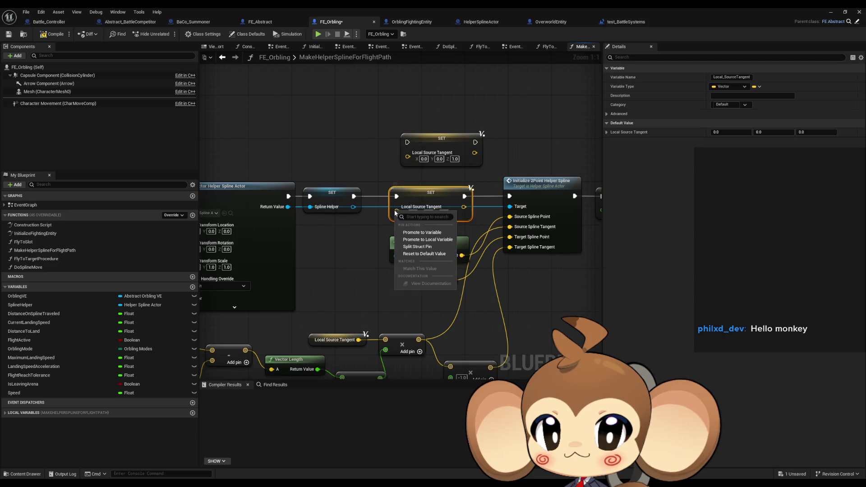
left_click(413, 247)
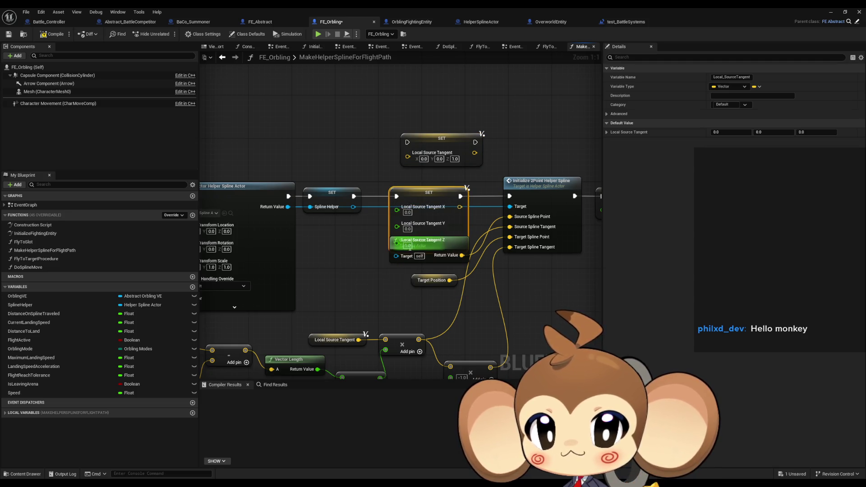
right_click(396, 210)
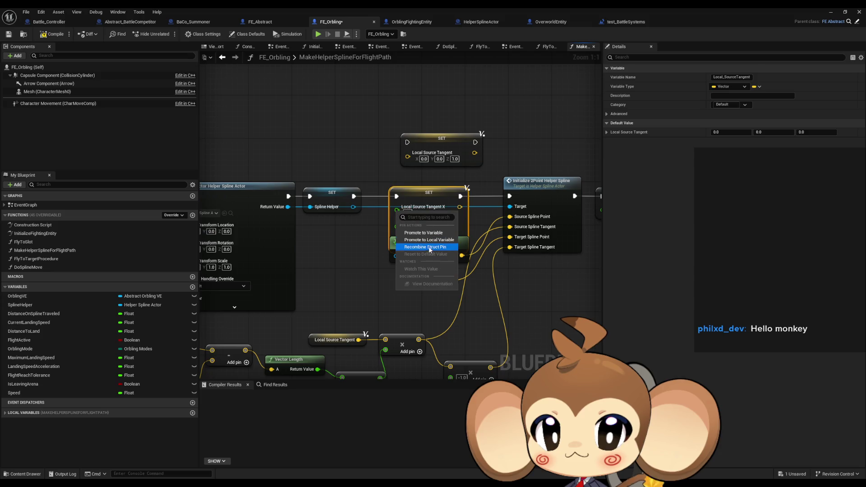
left_click(427, 249)
left_click_drag(354, 196, 408, 142)
mouse_move(476, 142)
left_mouse_down()
mouse_move(493, 184)
mouse_move(510, 196)
left_mouse_up()
left_click_drag(443, 148, 429, 87)
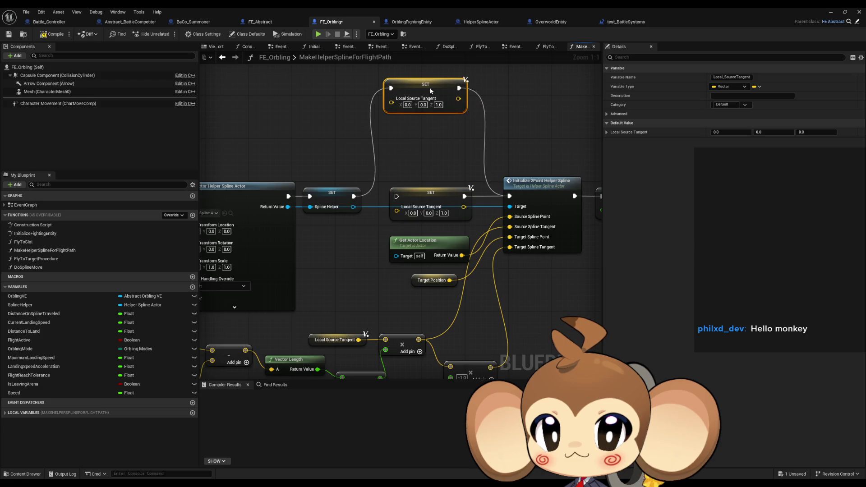
Step: Split the top SET node's Local Source Tangent pin into X, Y and Z
right_click(403, 97)
left_click(424, 136)
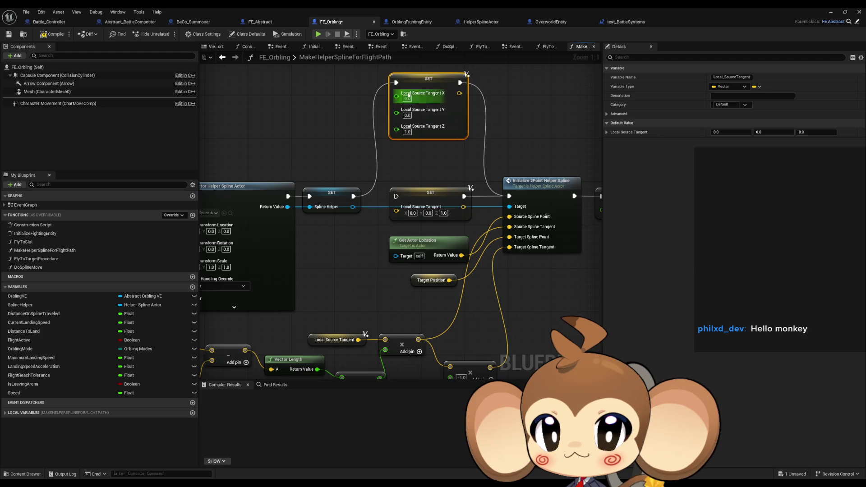
left_click_drag(421, 86, 428, 87)
left_click(321, 154)
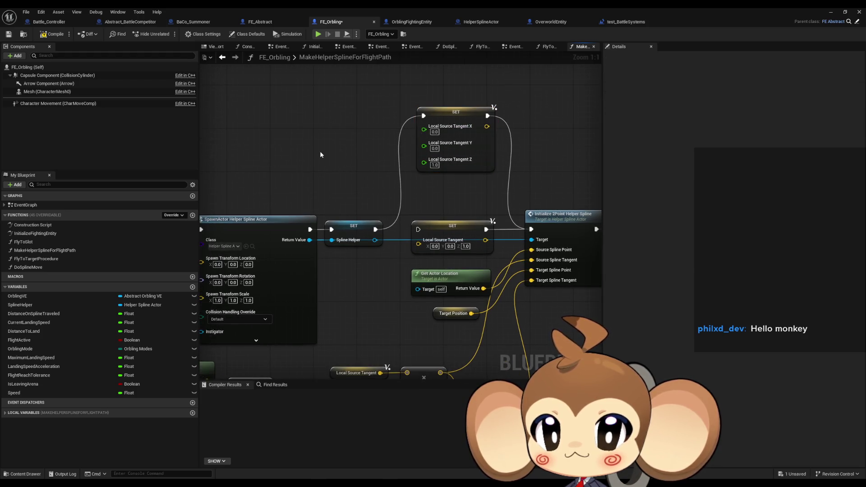
Step: Add a Random Float in Range node, deleting the mistaken In Range node first
right_click(320, 154)
type("floa r")
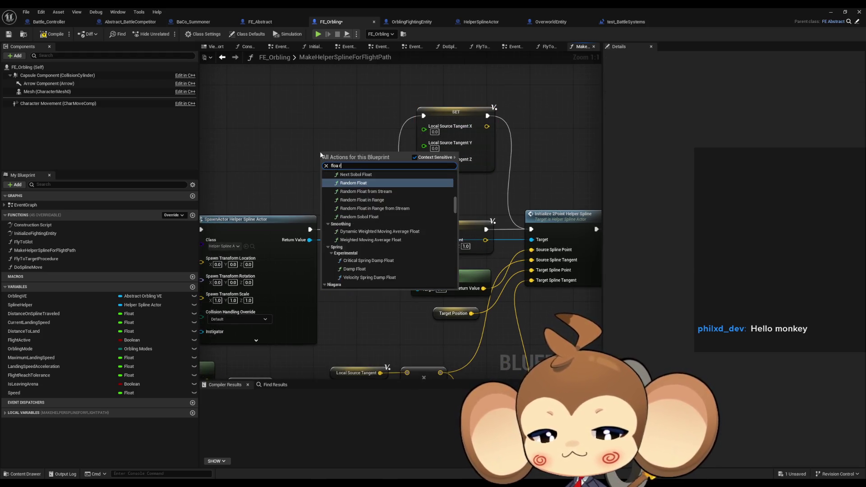
type("ang")
key("Return")
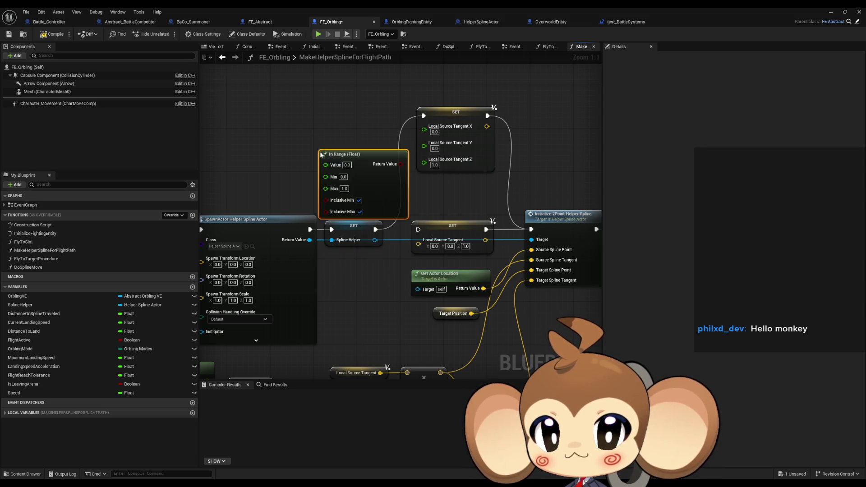
key("Delete")
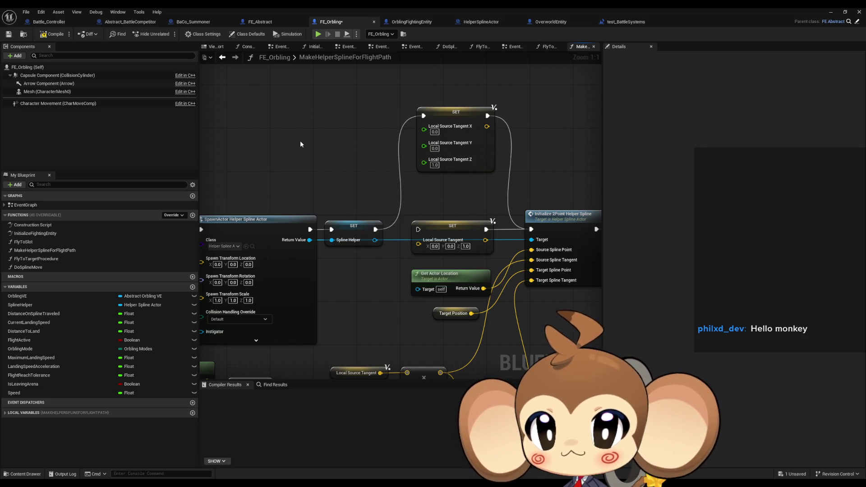
right_click(299, 140)
type("ran df")
key("BackSpace")
key("BackSpace")
key("BackSpace")
type("dfrand float")
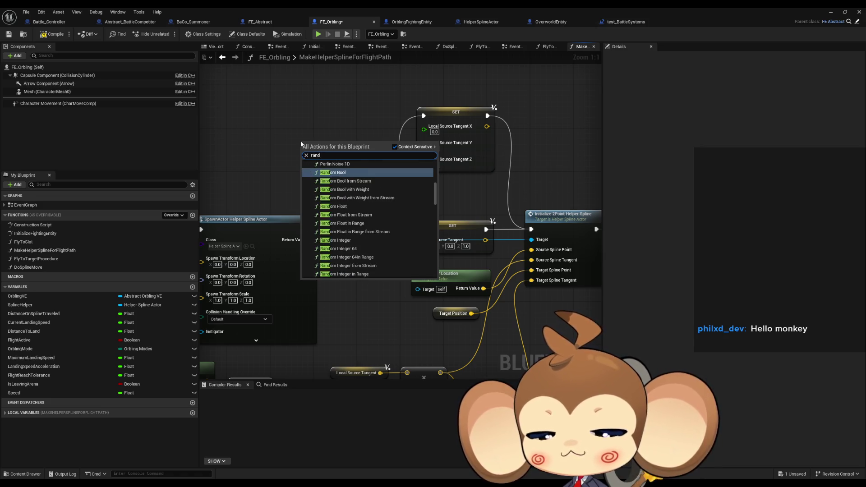
type(" in r")
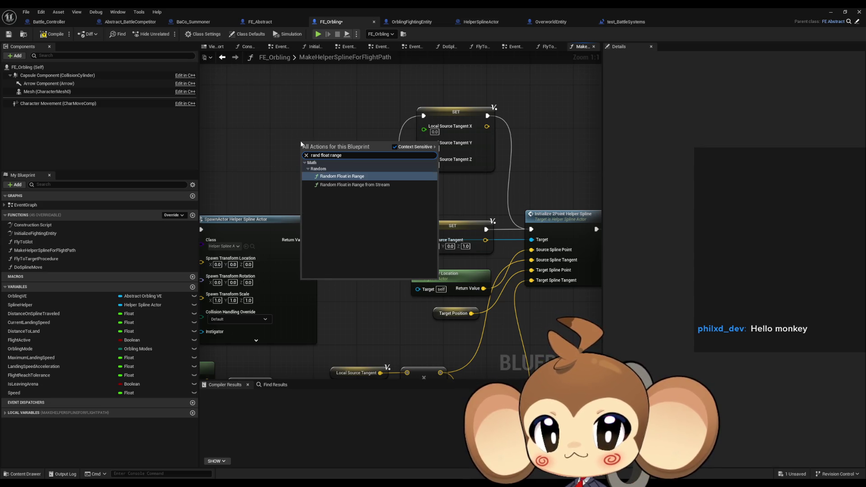
key("Return")
Step: Set the random node's Max to 2.0 and wire it into Local Source Tangent Z
left_click(322, 166)
type("2")
key("Return")
left_click_drag(365, 153, 425, 160)
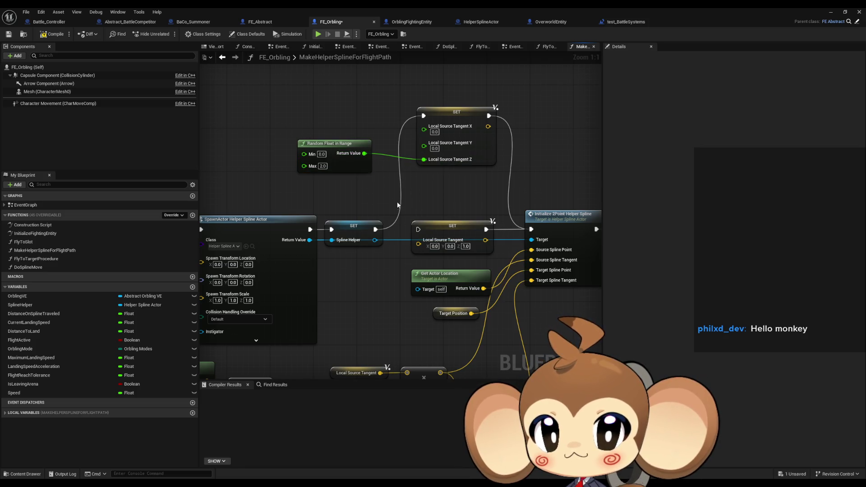
left_click(831, 12)
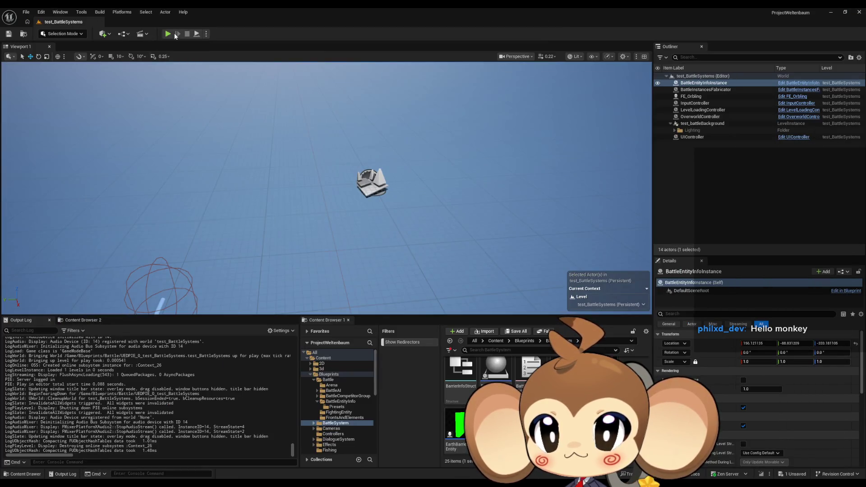
Step: Play-test the level twice, glance at the FE_Orbling graph, then return to the level editor
left_click(177, 34)
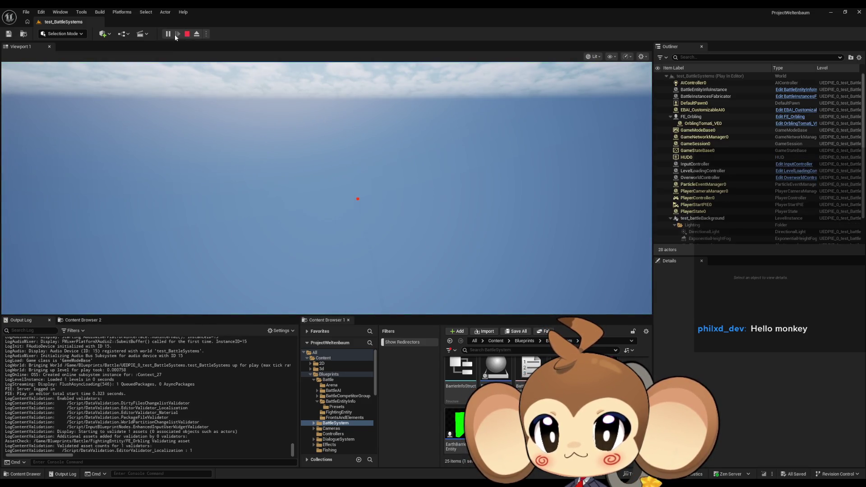
left_click(185, 35)
left_click(177, 35)
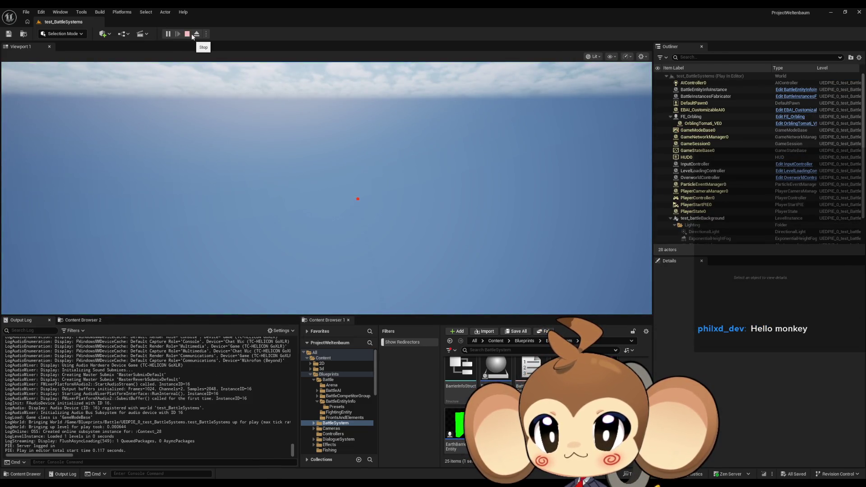
left_click(187, 35)
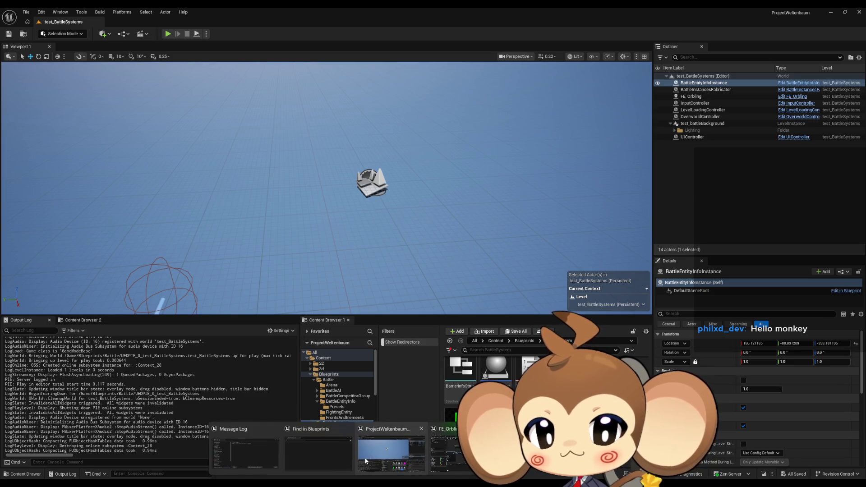
key("alt+Tab")
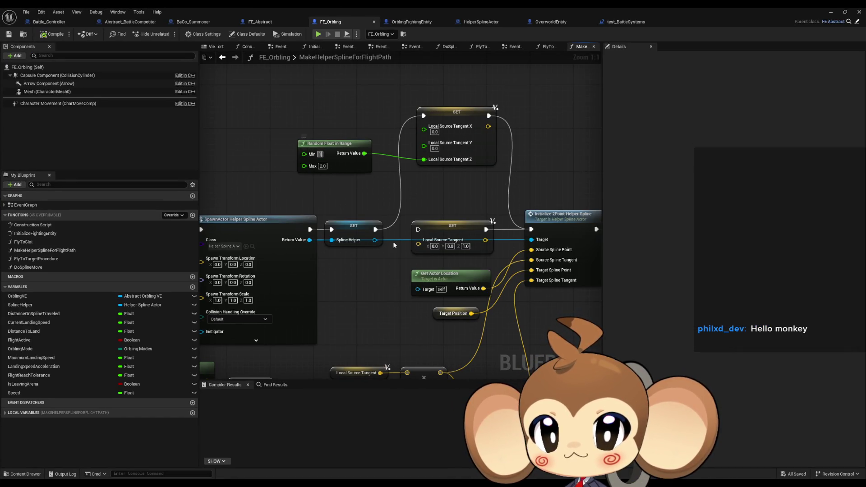
left_click(831, 12)
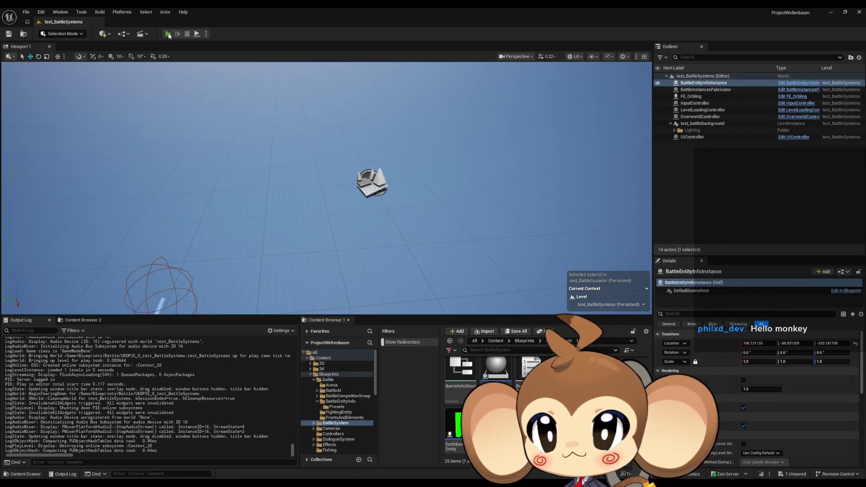
Step: Run several more play-tests to watch the orbling fly varied arcs with Z between 1 and 2
left_click(168, 34)
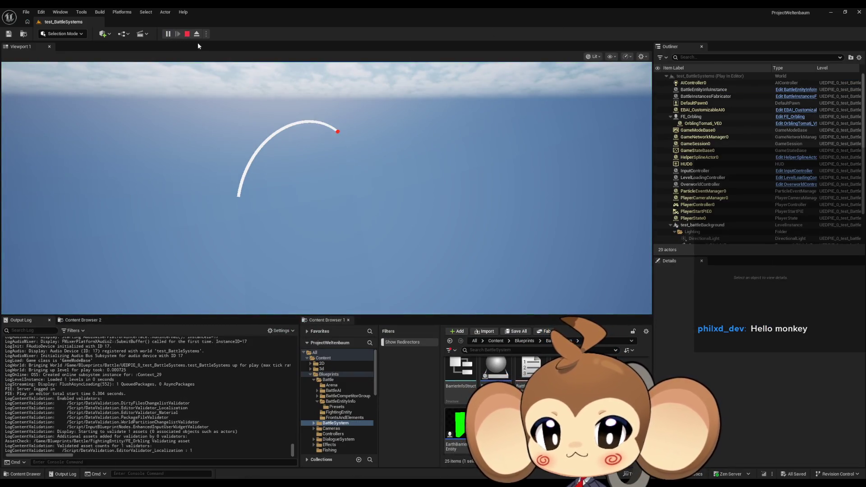
key("Escape")
left_click(168, 33)
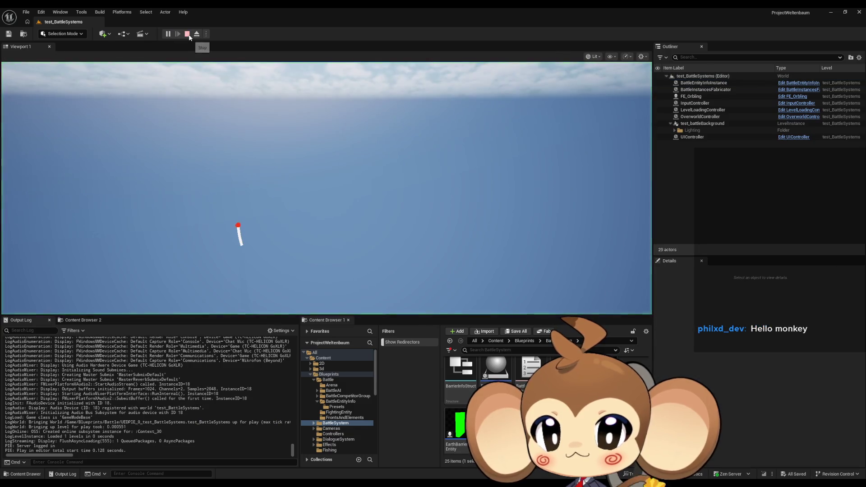
left_click(188, 34)
left_click(167, 34)
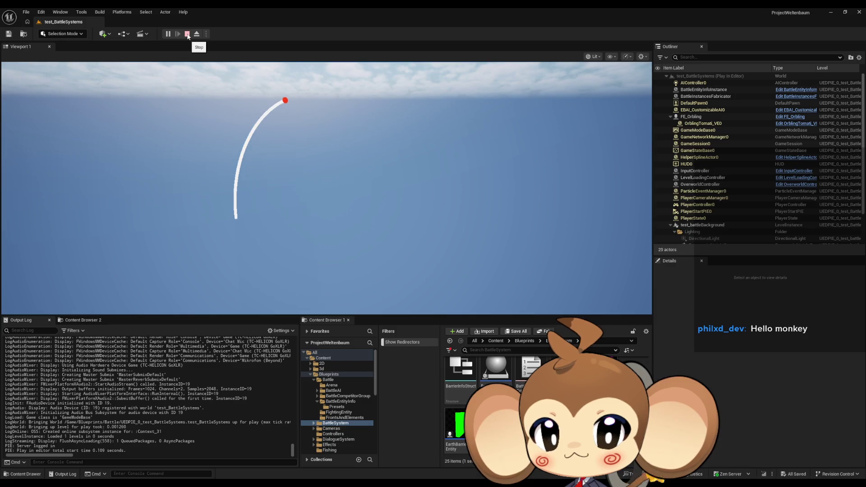
left_click(188, 34)
left_click(168, 34)
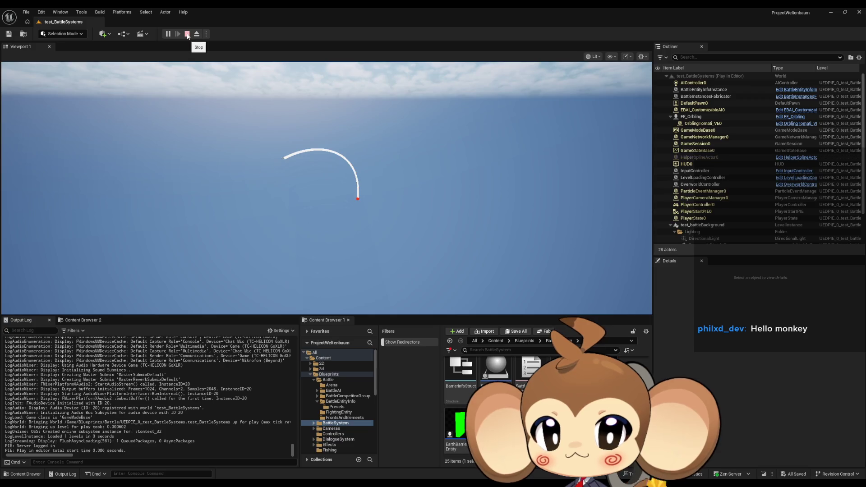
left_click(188, 35)
Step: Return to the FE_Orbling Blueprint and save it
mouse_move(334, 485)
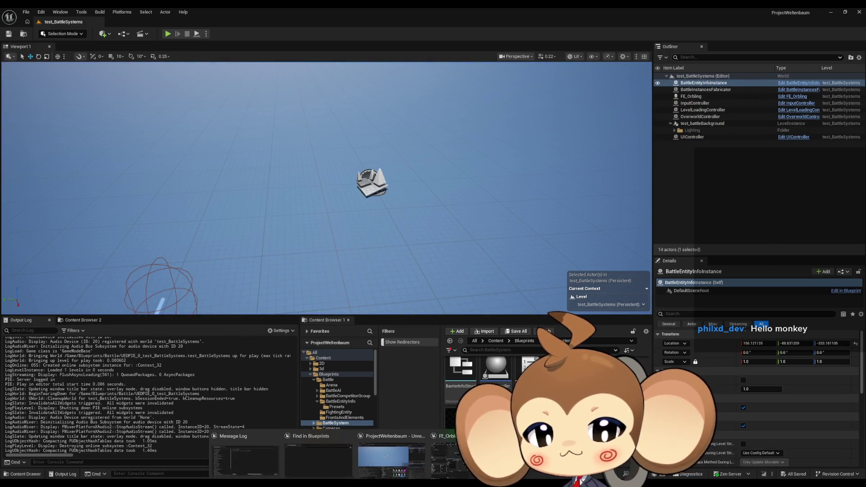
left_click(463, 459)
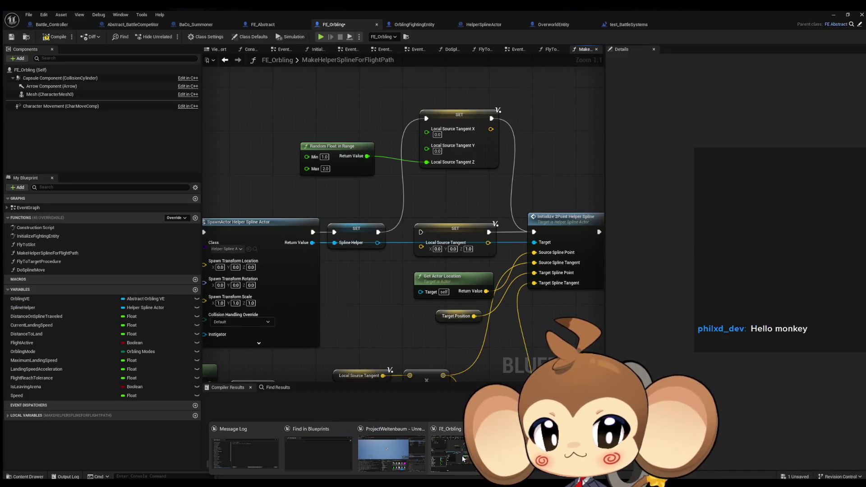
key("ctrl+s")
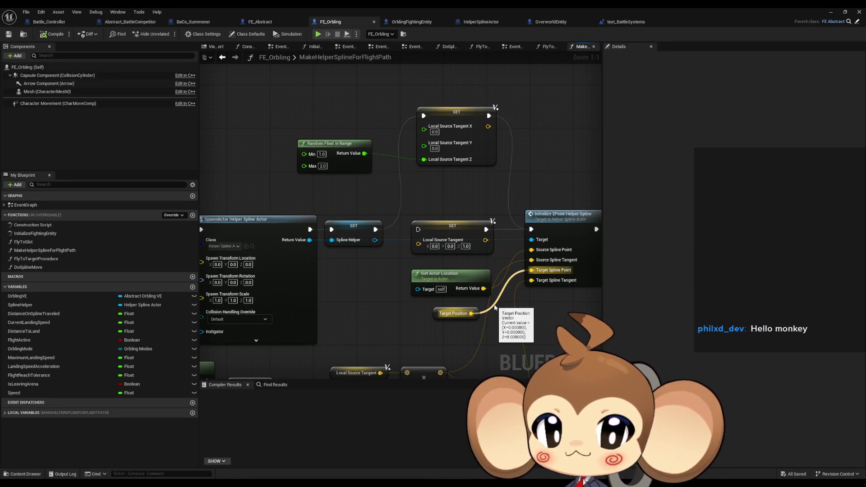
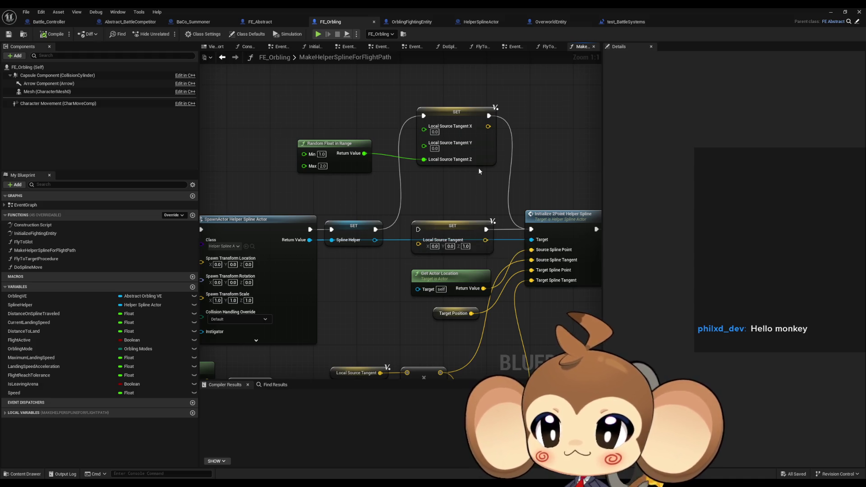
Step: Minimize FE_Orbling and open Abstract_Orbling_VE from Content > Blueprints > VisualEntity > Abstract
left_click(831, 13)
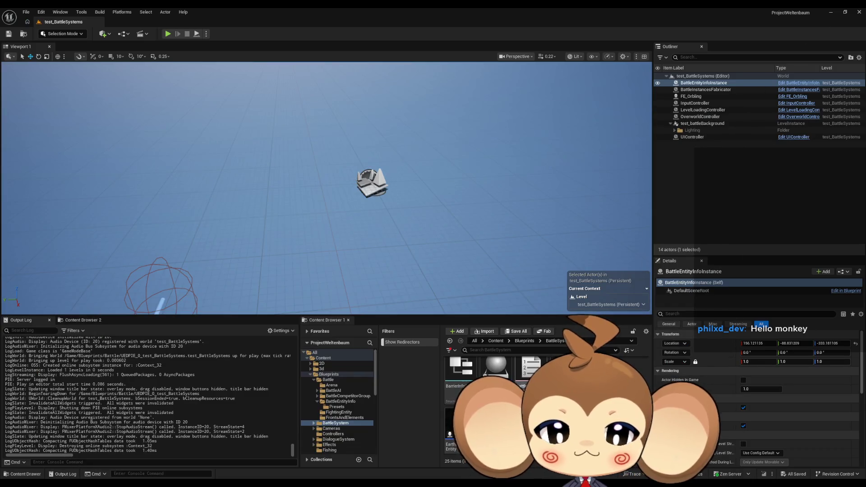
left_click(496, 341)
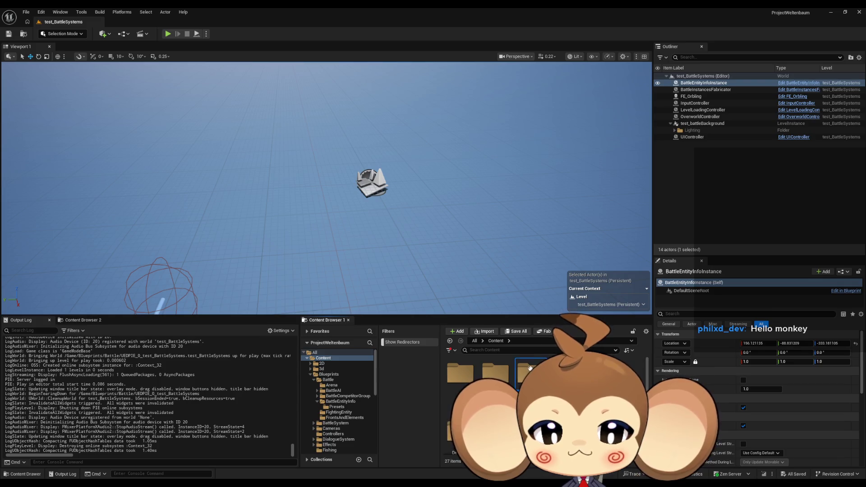
double_click(531, 369)
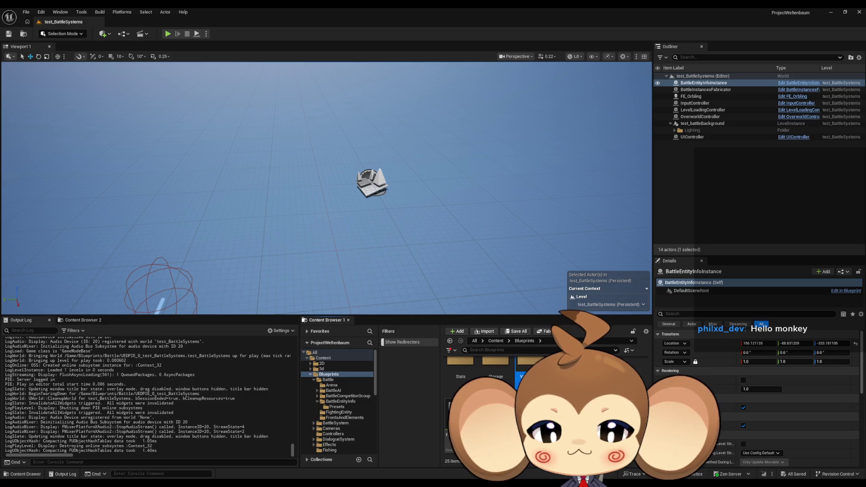
double_click(526, 368)
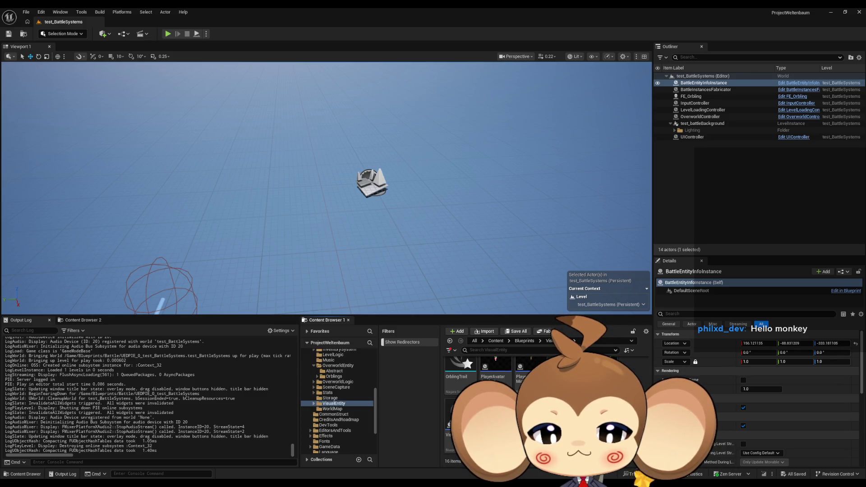
scroll(496, 406, "up", 3)
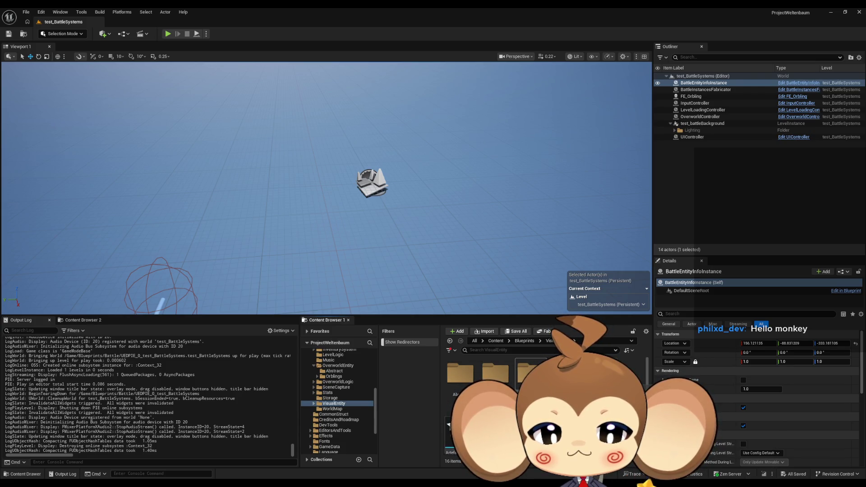
double_click(531, 374)
left_click(551, 341)
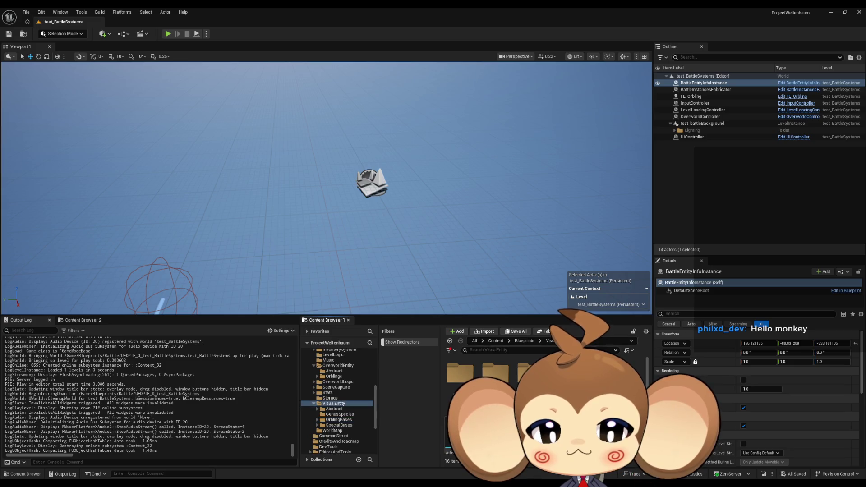
double_click(463, 378)
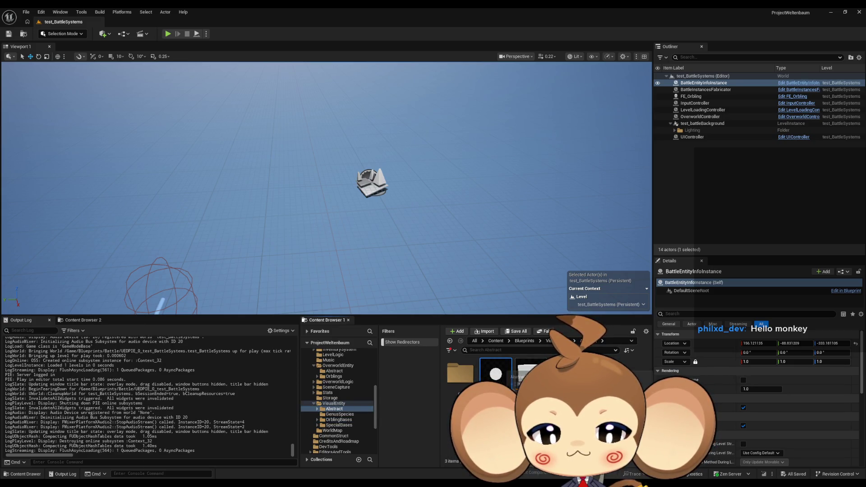
double_click(496, 374)
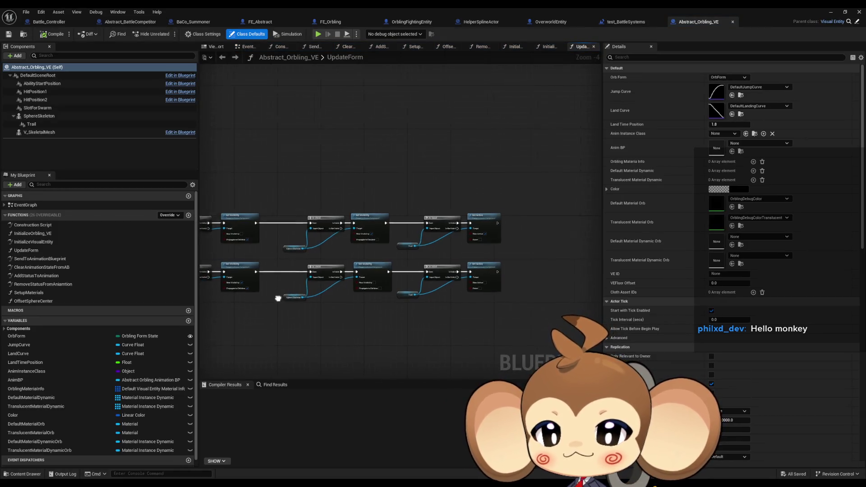
Step: Select the SphereSkeleton component and bring up the EventGraph under Graphs
left_click(46, 117)
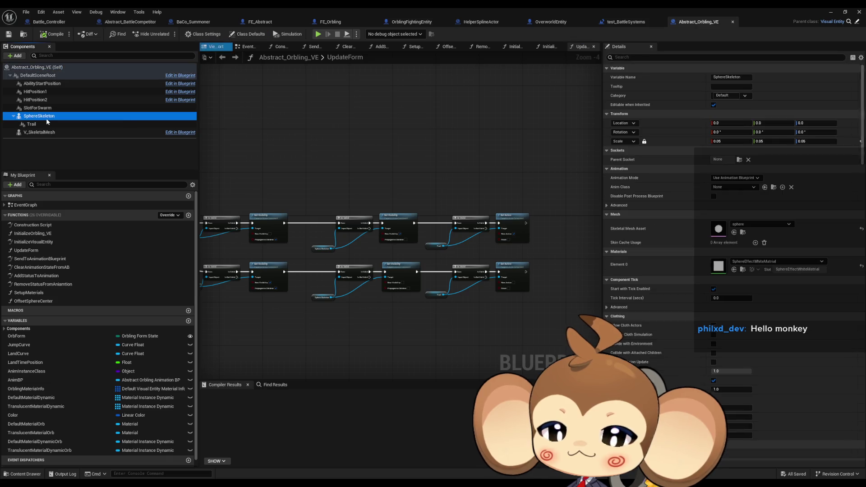
double_click(21, 206)
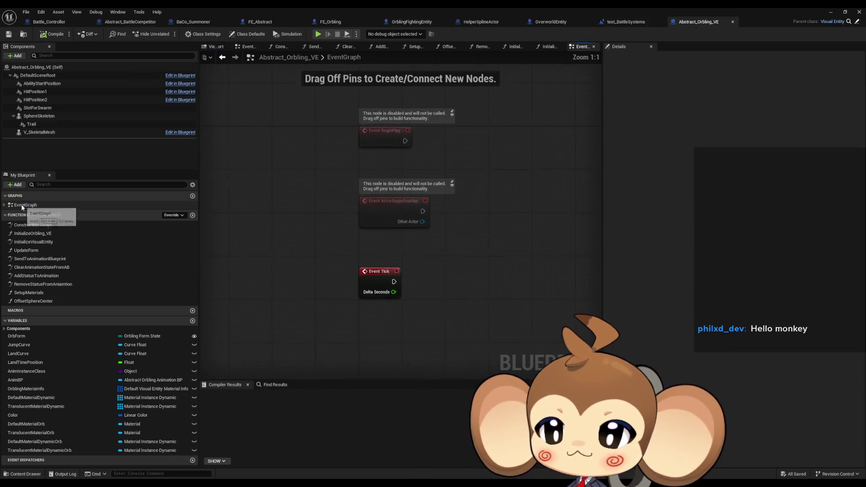
left_click(41, 117)
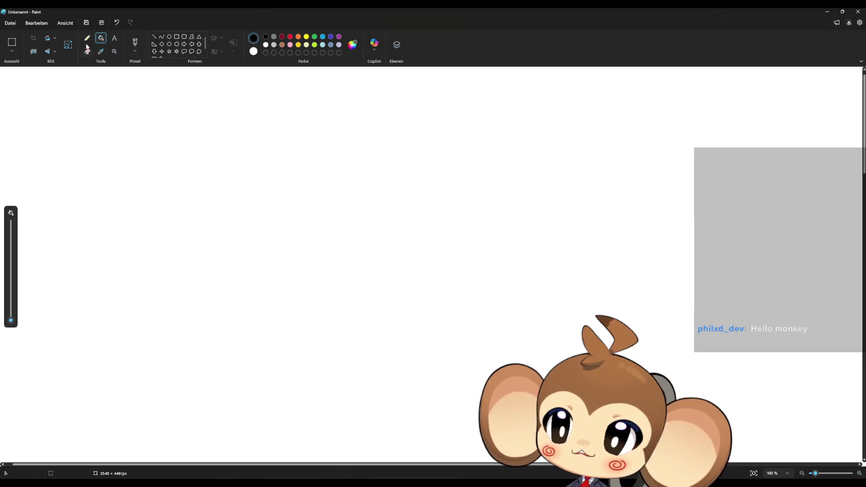
Step: Flood-fill the whole Paint canvas black
left_click(87, 38)
left_click(101, 38)
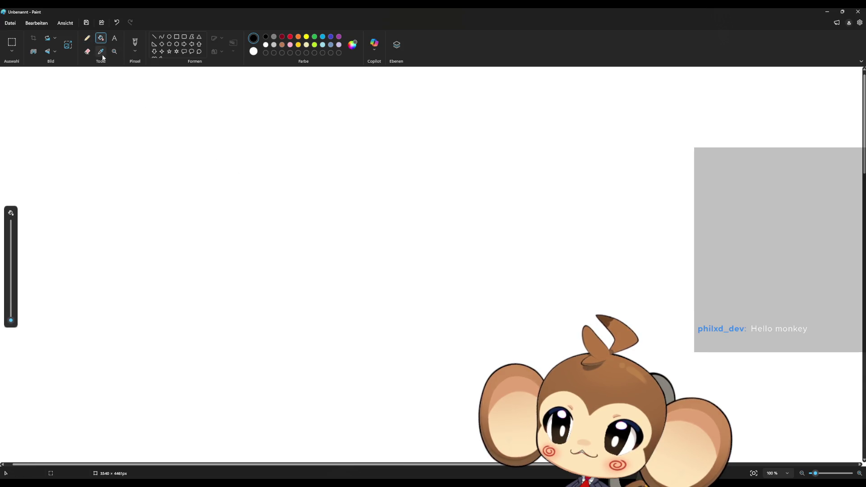
left_click(168, 124)
Step: Draw three white freehand arcs across the canvas with the Pencil, then minimize Paint
left_click(92, 40)
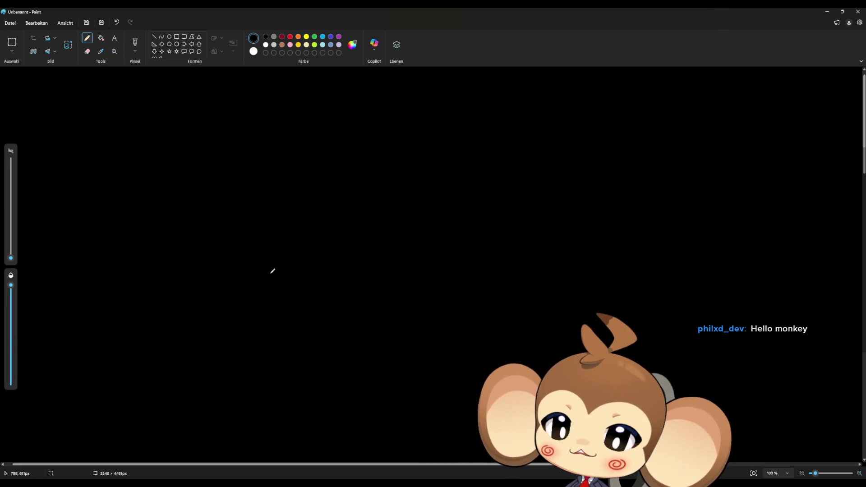
left_click_drag(11, 259, 10, 253)
mouse_move(219, 278)
left_mouse_down()
mouse_move(267, 169)
mouse_move(449, 267)
mouse_move(448, 276)
left_mouse_up()
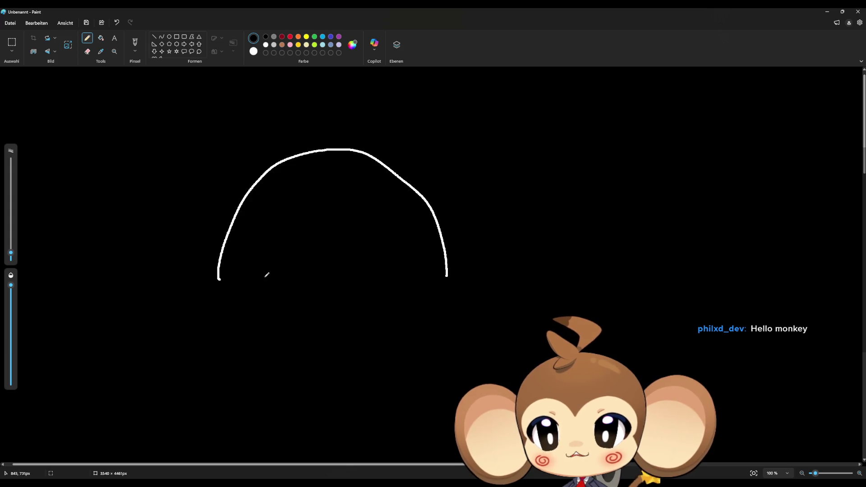
mouse_move(610, 324)
left_mouse_down()
mouse_move(493, 180)
mouse_move(719, 284)
mouse_move(724, 306)
left_mouse_up()
mouse_move(305, 419)
left_mouse_down()
mouse_move(289, 412)
mouse_move(371, 308)
mouse_move(416, 318)
mouse_move(510, 386)
left_mouse_up()
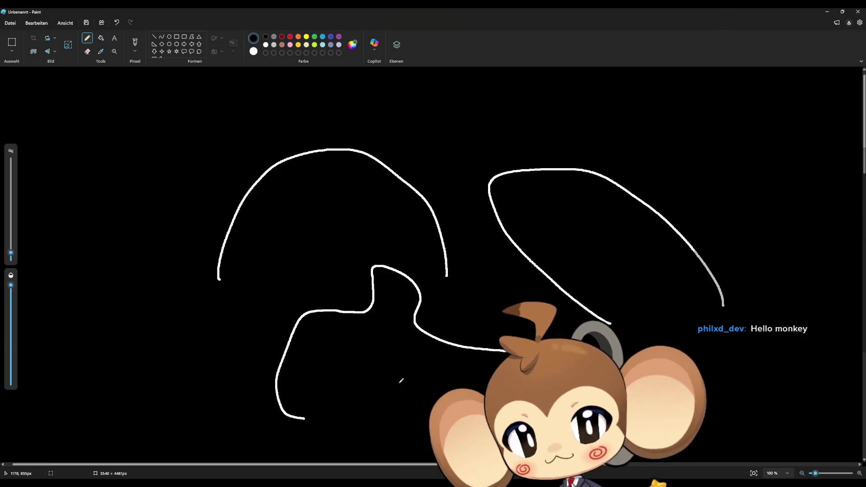
left_click(827, 11)
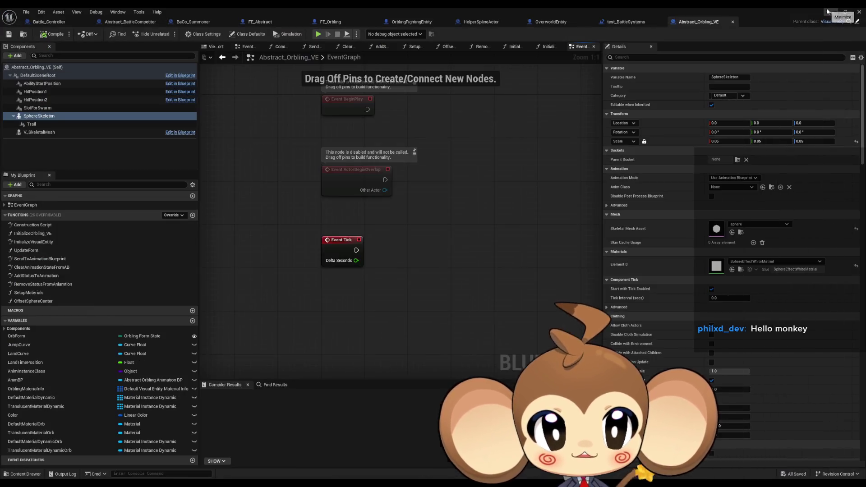
Step: Place a Branch node and an Orb Form getter in the graph
right_click(389, 309)
key("Escape")
left_click(389, 310)
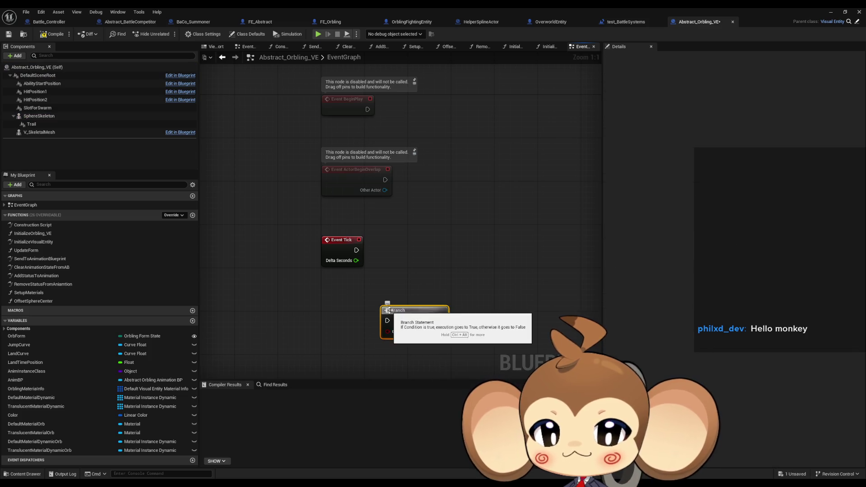
right_click(278, 347)
type("orb form")
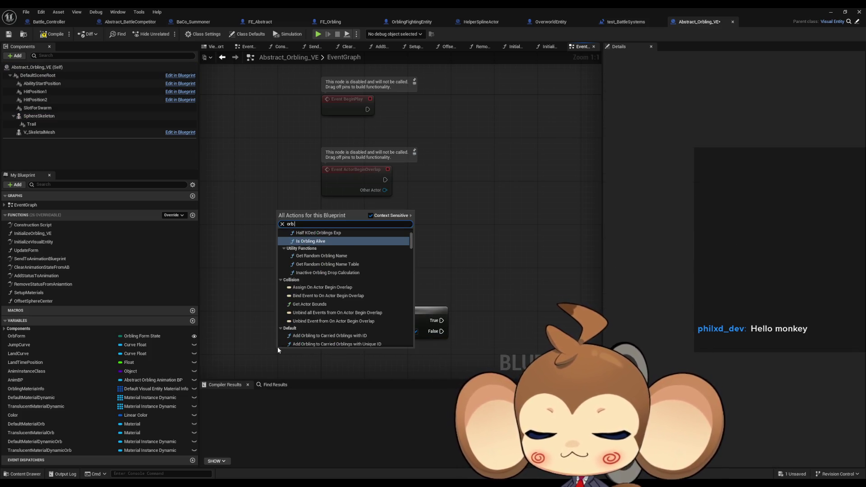
key("Return")
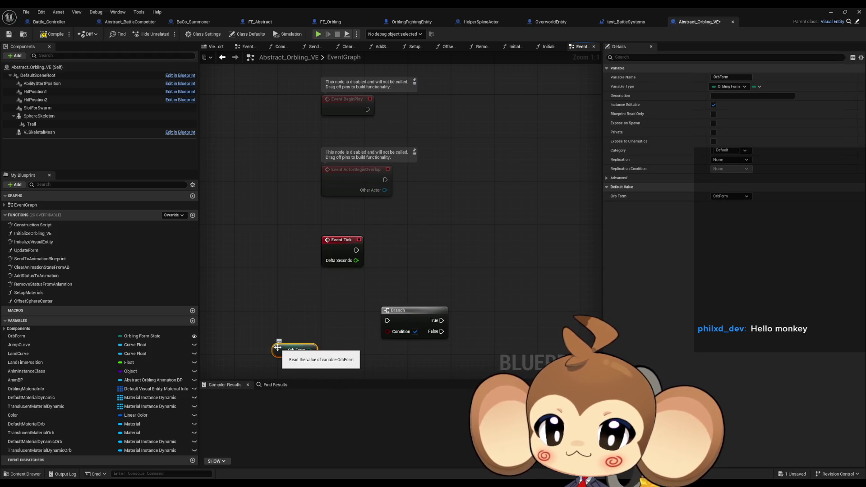
Step: Compare Orb Form with an Equal (Enum) node wired into the Branch Condition
left_click_drag(309, 350, 338, 348)
type("==")
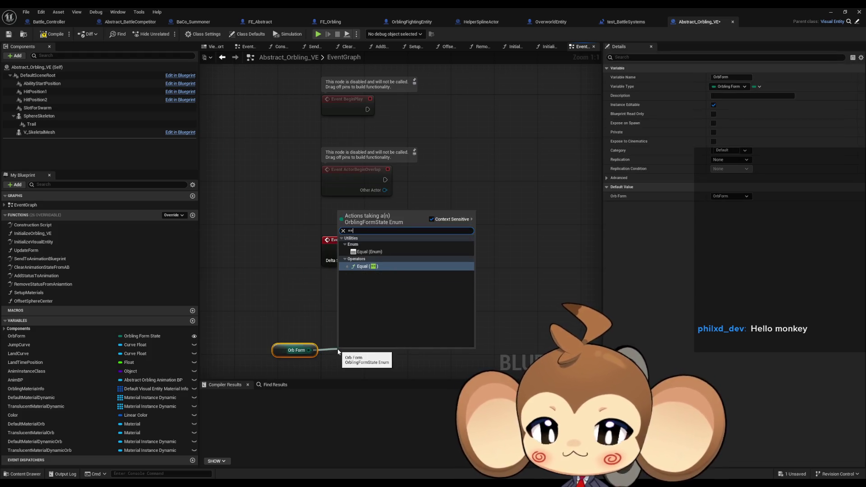
key("Return")
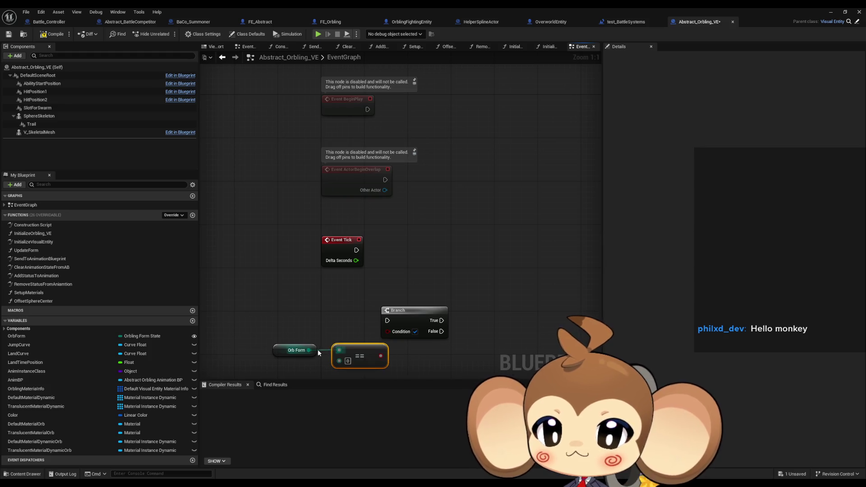
left_click_drag(310, 346, 333, 345)
type("==")
key("Return")
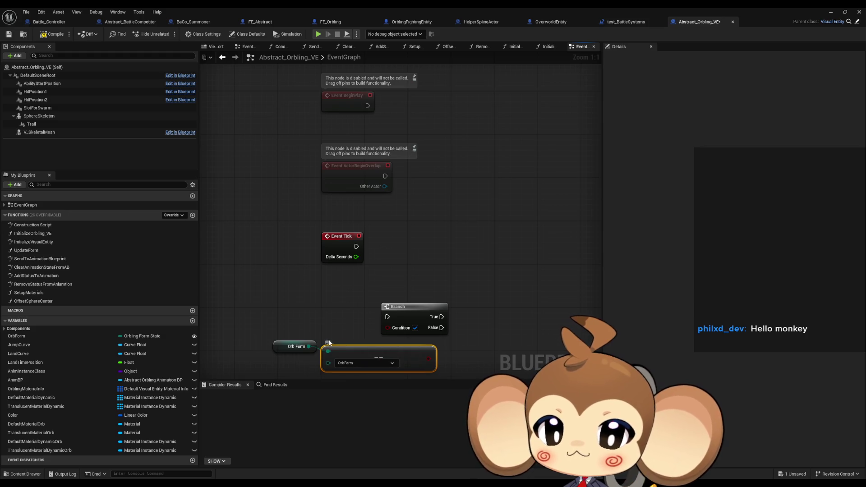
left_click_drag(445, 336, 280, 361)
mouse_move(406, 342)
left_mouse_down()
mouse_move(309, 331)
mouse_move(349, 342)
mouse_move(388, 328)
left_mouse_up()
left_click_drag(287, 339, 335, 337)
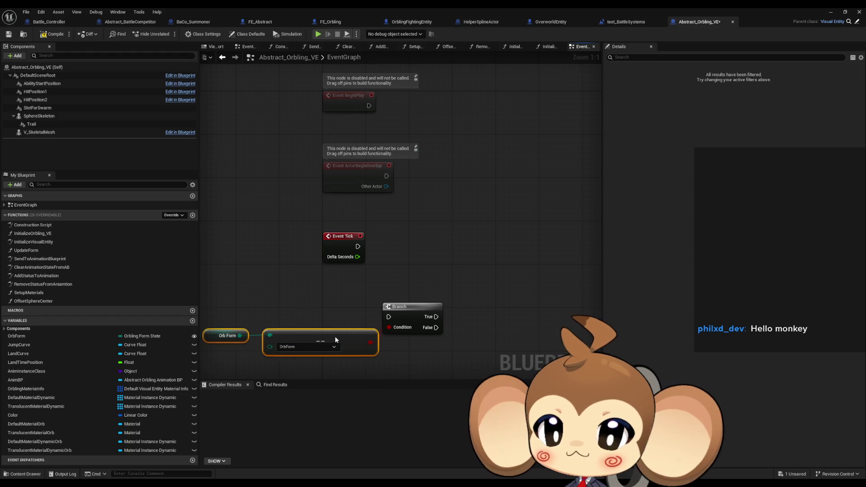
Step: Tidy the comparison nodes and drag a Sphere Skeleton reference into the graph
left_click(364, 364)
left_click_drag(223, 337, 233, 337)
left_click(258, 283)
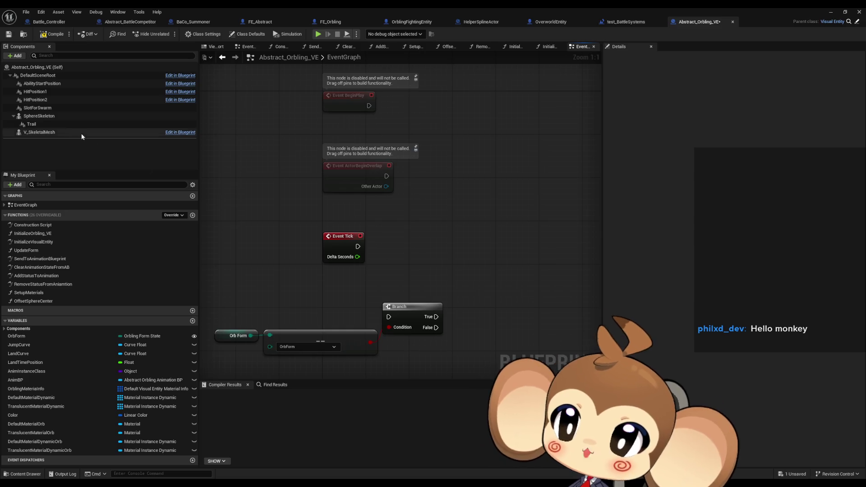
mouse_move(51, 116)
left_mouse_down()
mouse_move(515, 254)
mouse_move(481, 276)
mouse_move(419, 258)
mouse_move(442, 264)
left_mouse_up()
Step: Add a Get Relative Location node for Sphere Skeleton and paste a second Sphere Skeleton reference
type("get rel loca")
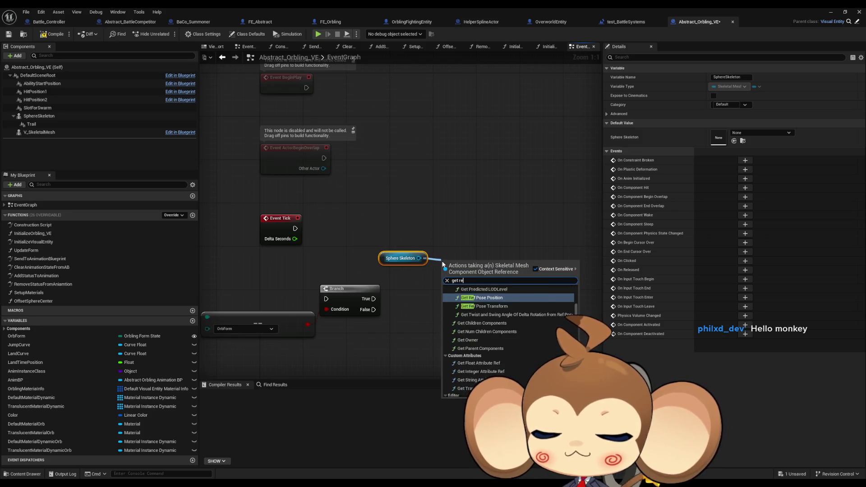
key("Return")
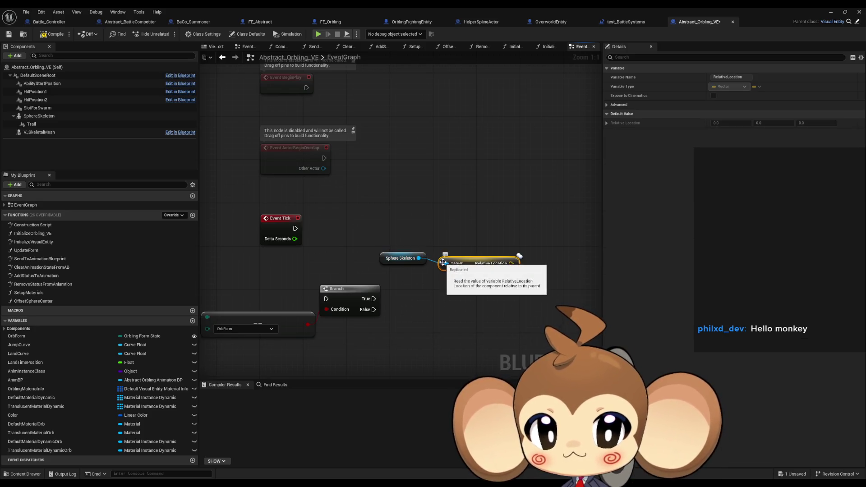
left_click(414, 264)
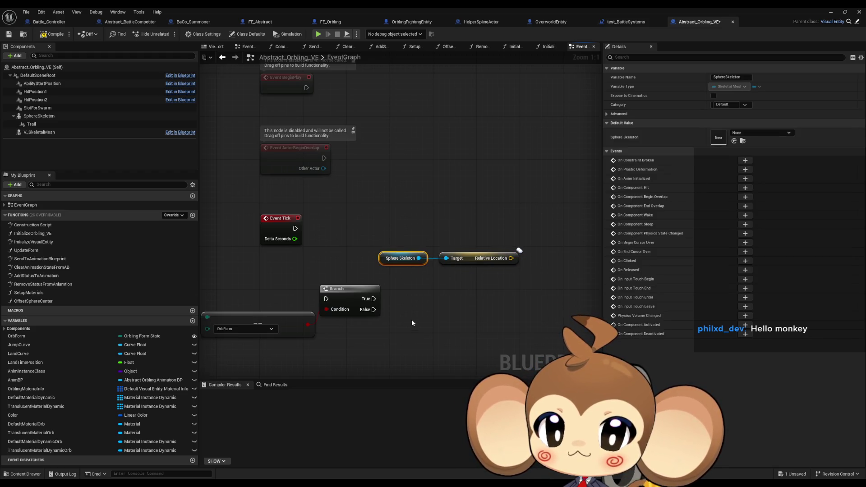
key("ctrl+c")
key("ctrl+v")
left_click_drag(451, 323, 470, 321)
type("set rel loca")
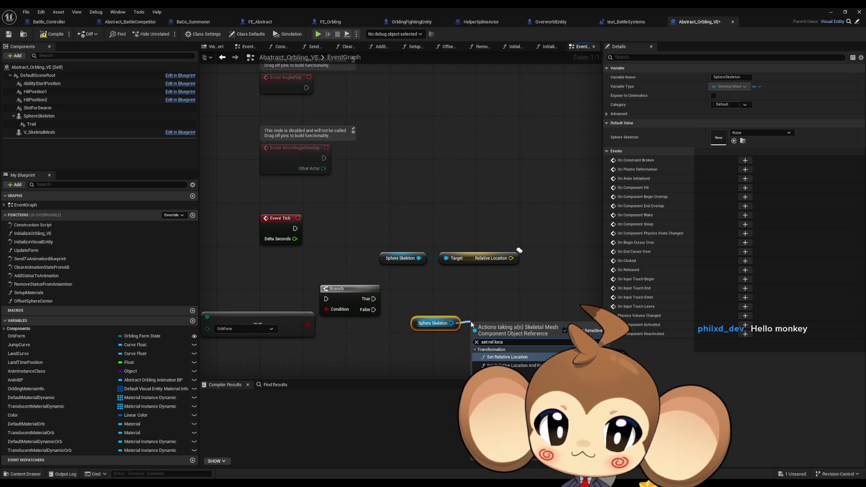
Step: Create a Set Relative Location node targeting the second Sphere Skeleton and position it
key("Return")
left_click_drag(518, 335, 534, 302)
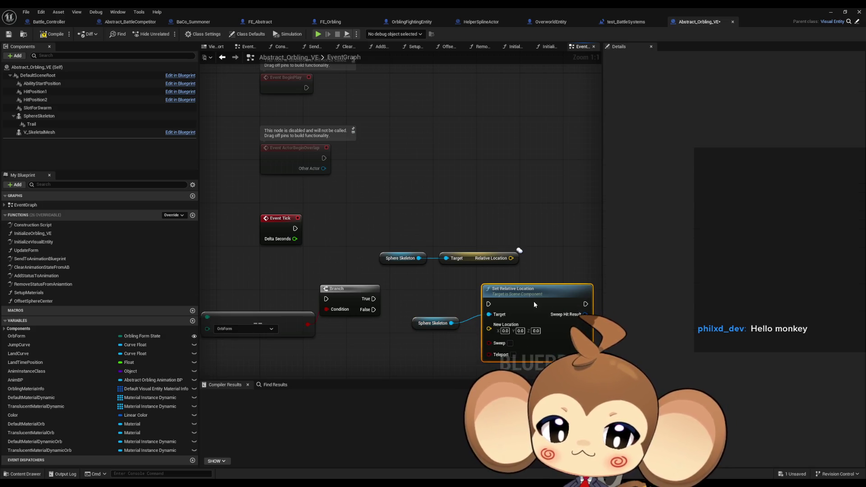
left_click_drag(440, 360, 375, 348)
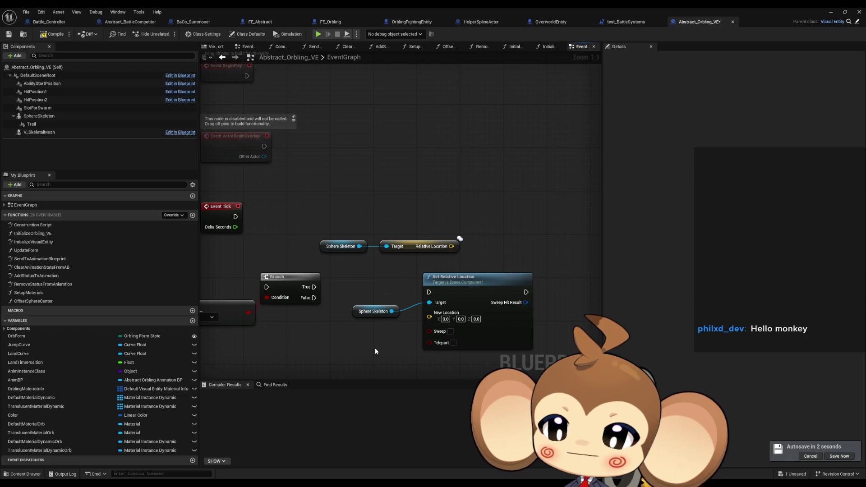
right_click(420, 384)
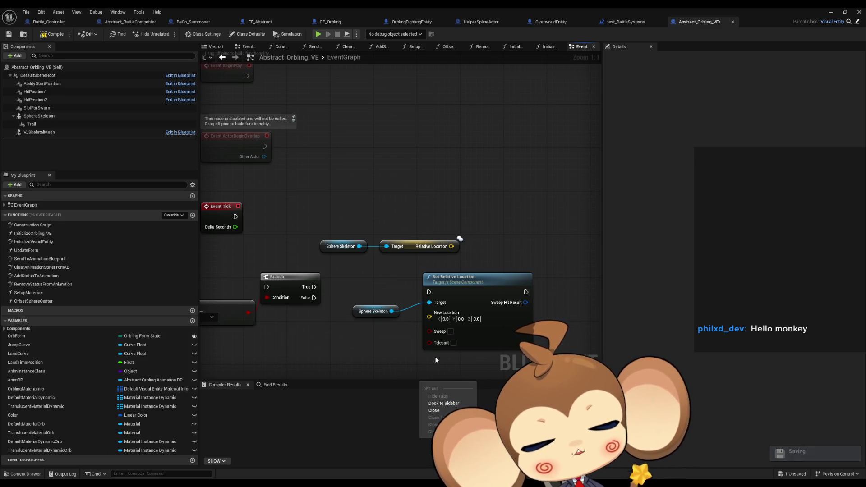
left_click(312, 330)
left_click_drag(343, 329, 359, 307)
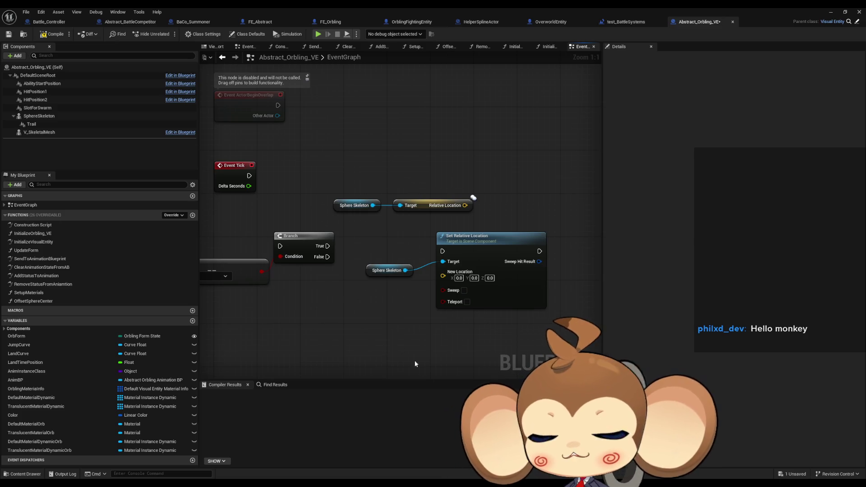
Step: Search actions for 'time', collapse Meta Sound Output and Niagara, and browse the results
right_click(354, 342)
type("time")
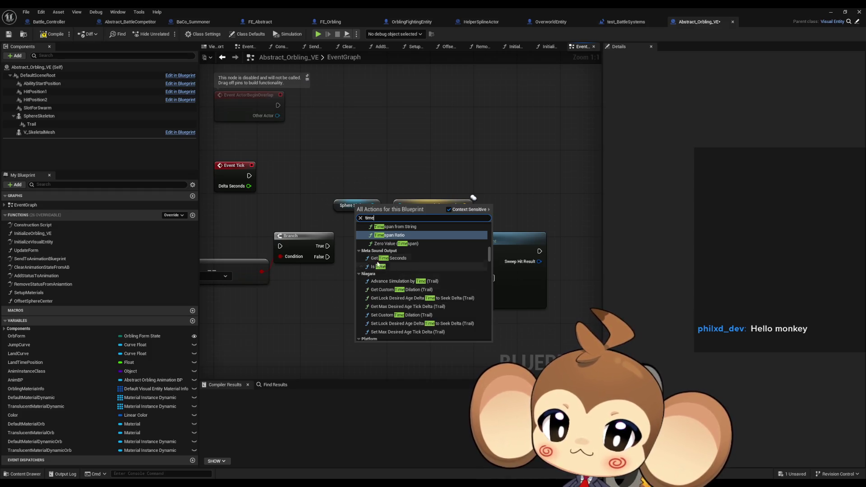
left_click(365, 251)
left_click(363, 258)
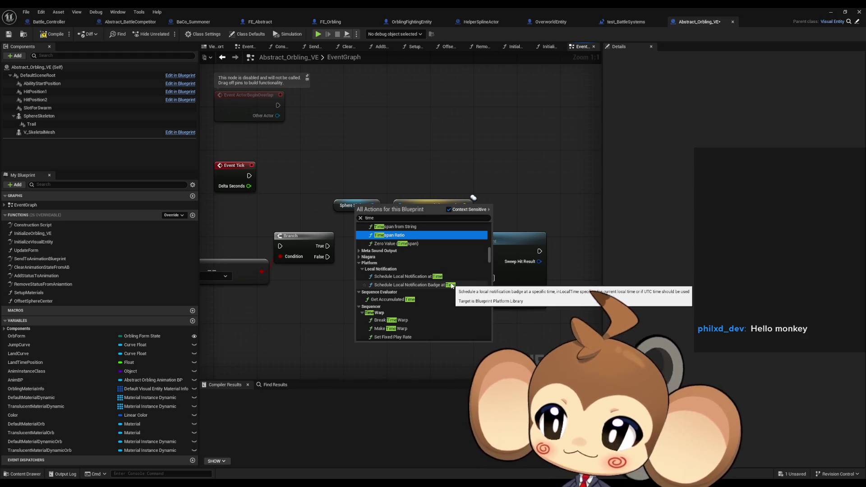
scroll(440, 256, "up", 6)
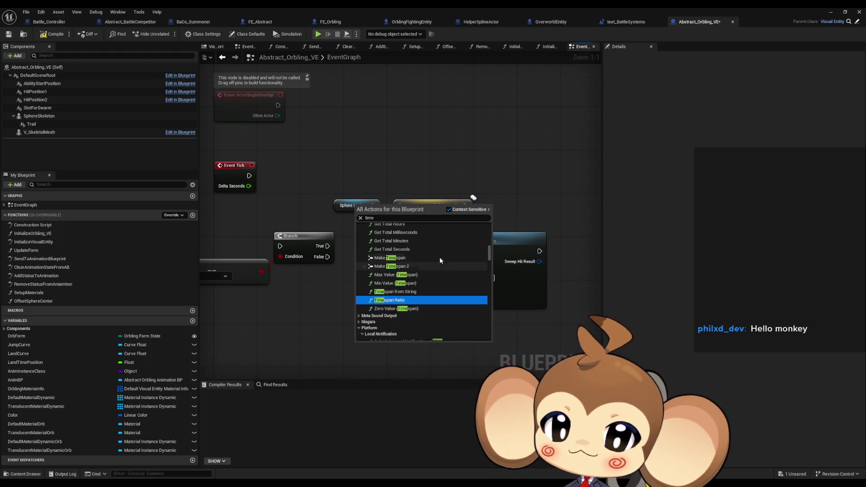
scroll(447, 277, "up", 10)
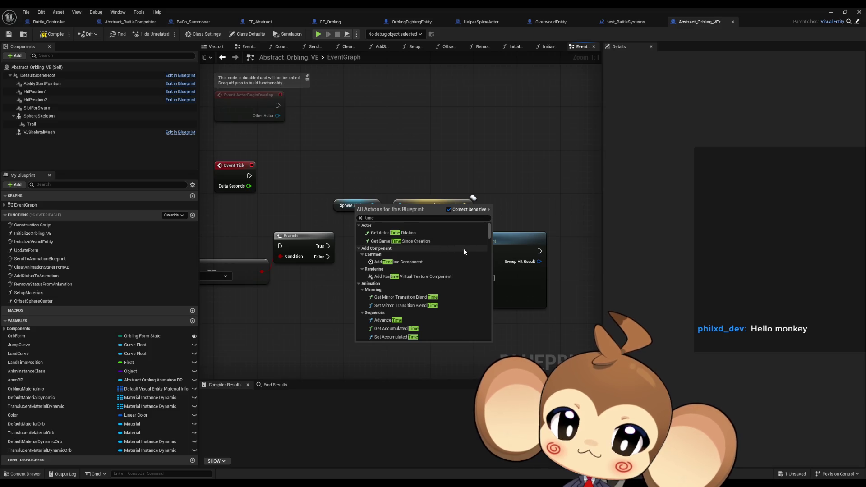
scroll(467, 250, "down", 3)
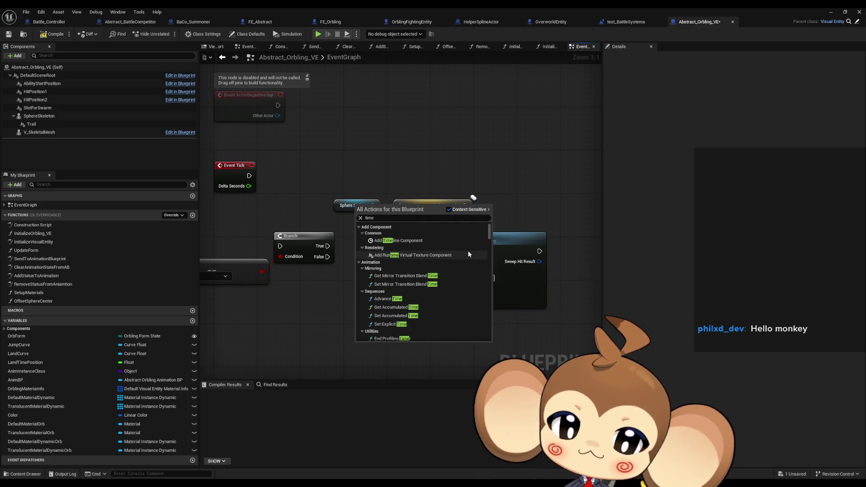
scroll(463, 246, "down", 3)
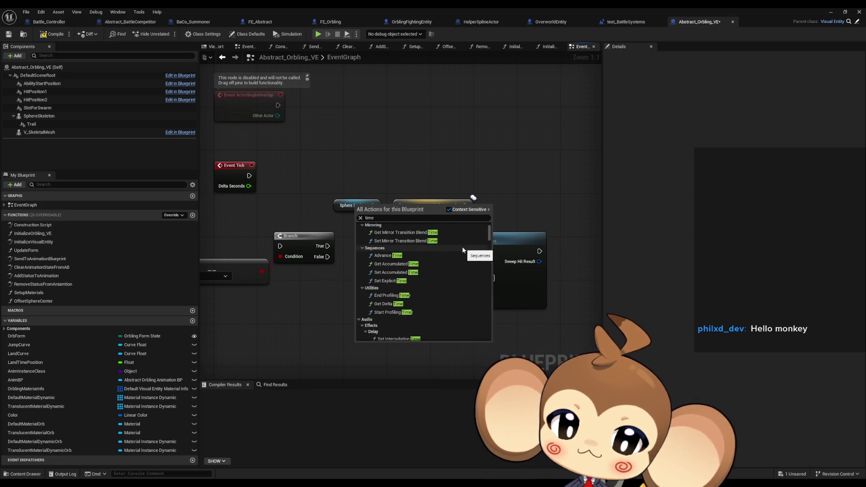
scroll(463, 250, "down", 1)
scroll(463, 249, "down", 3)
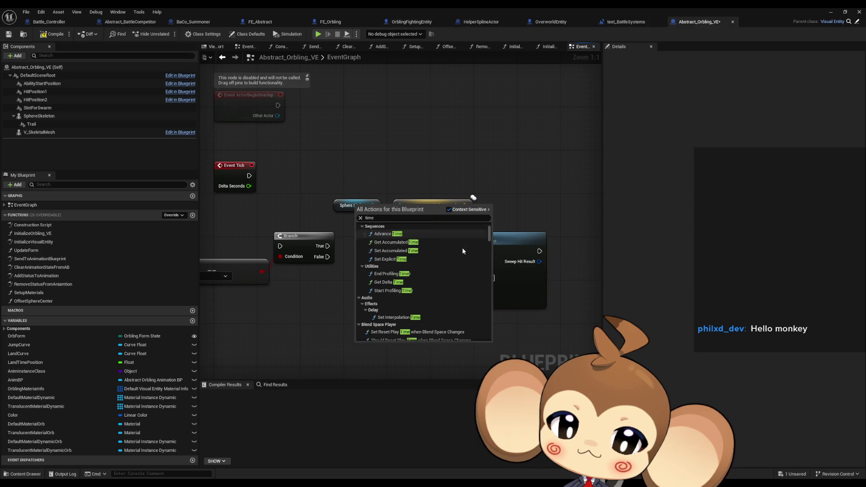
scroll(462, 248, "down", 3)
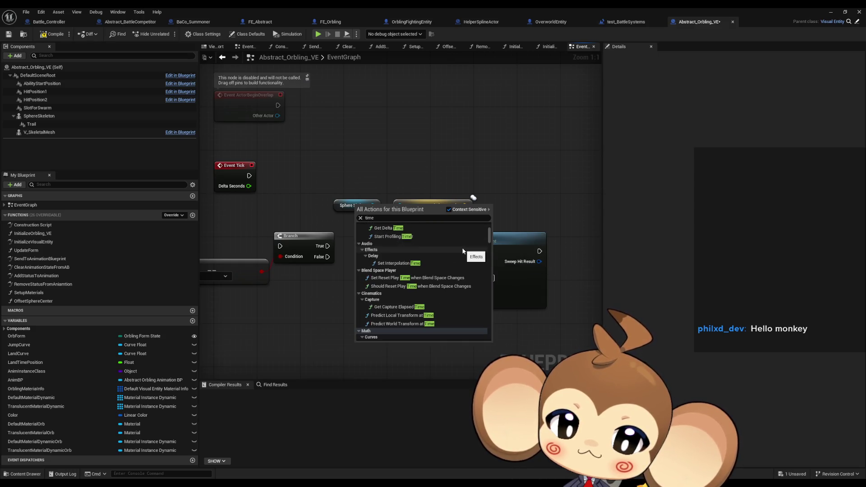
scroll(514, 159, "down", 2)
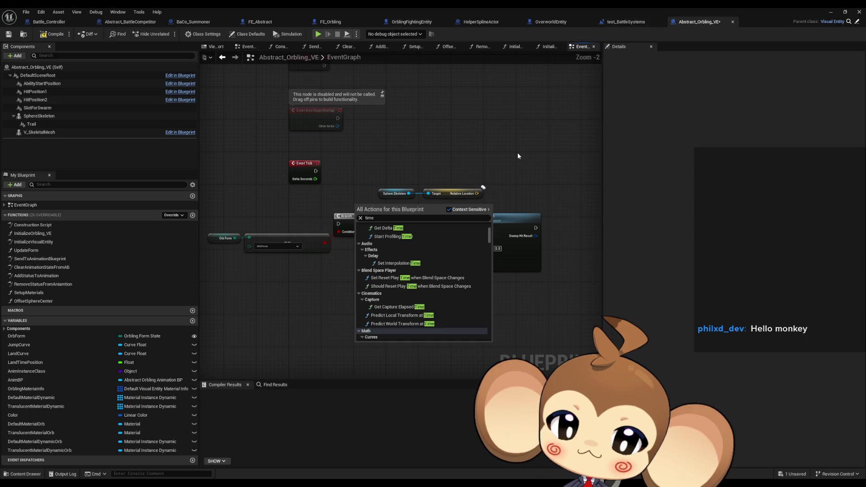
Step: Dismiss the time action list and bring up the graph's action menu again
left_click(518, 153)
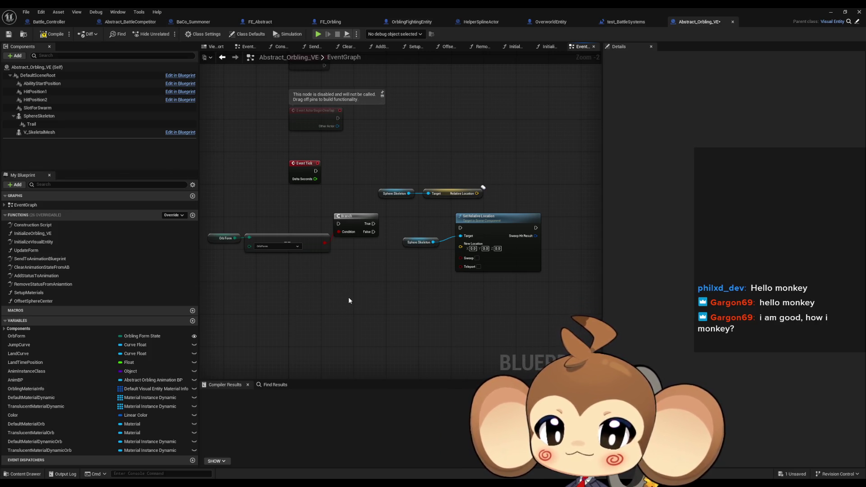
right_click(363, 322)
Step: Search 'get time' and place a Get Second node, then deselect it
type("get time")
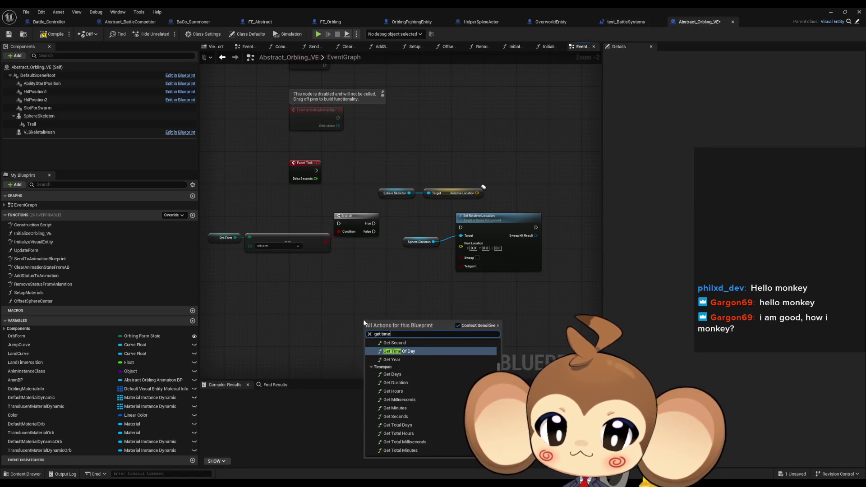
left_click(393, 343)
scroll(397, 334, "up", 2)
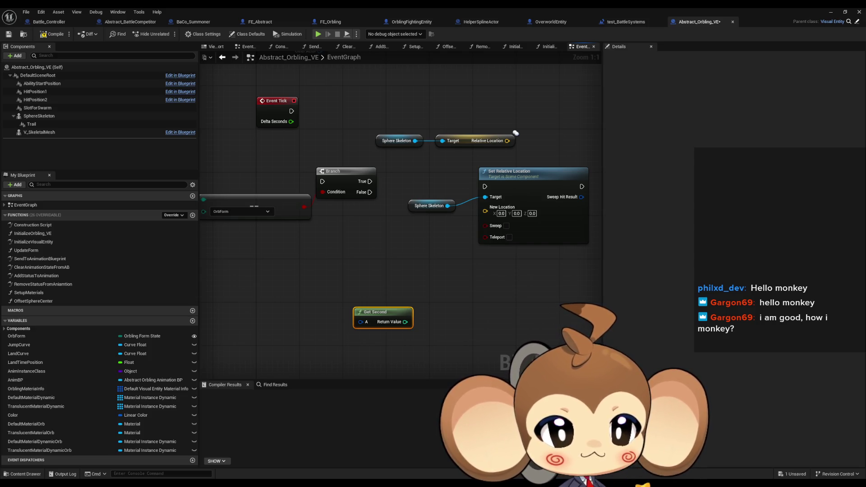
left_click(345, 278)
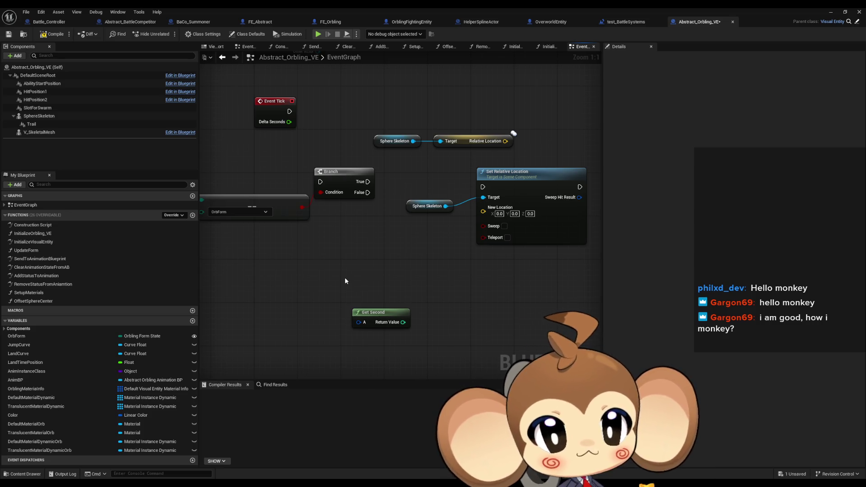
Step: Add Get Time Seconds and Get Real Time Seconds nodes to the graph
right_click(345, 278)
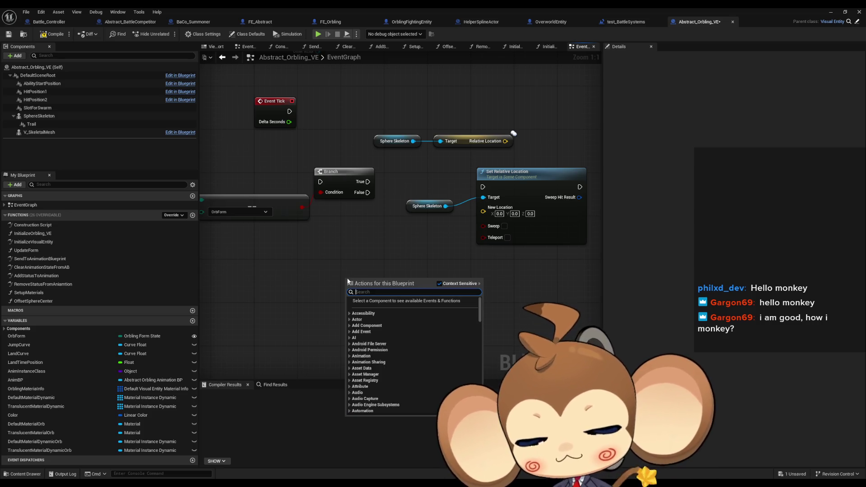
type("get")
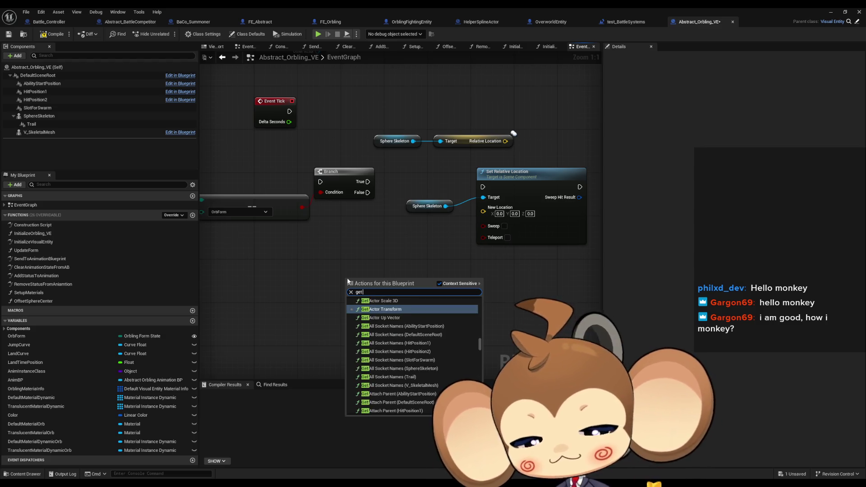
type(" time seconds")
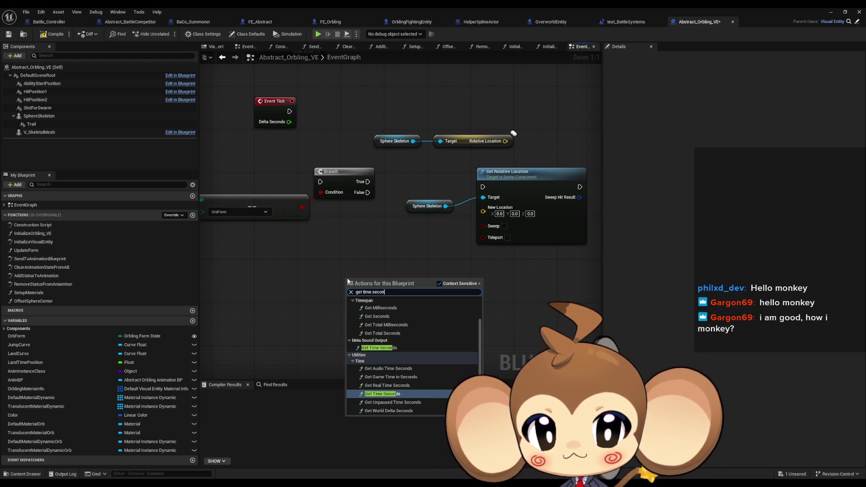
left_click(382, 395)
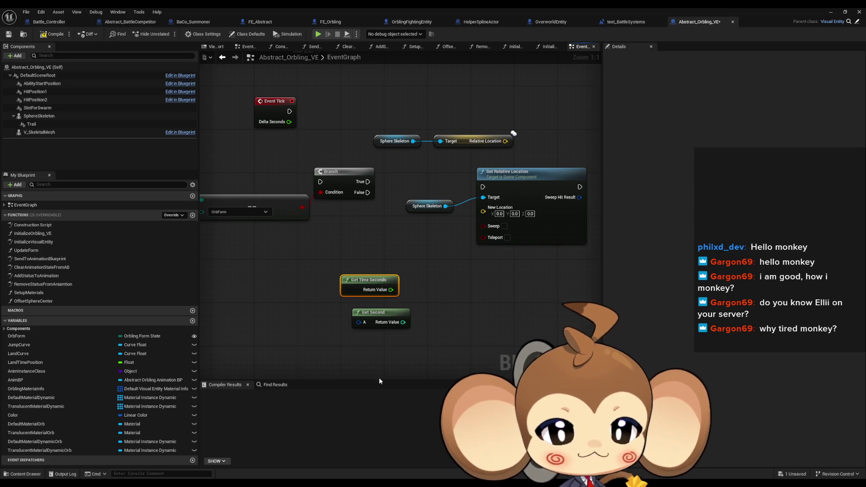
left_click(334, 345)
right_click(334, 345)
type("ge")
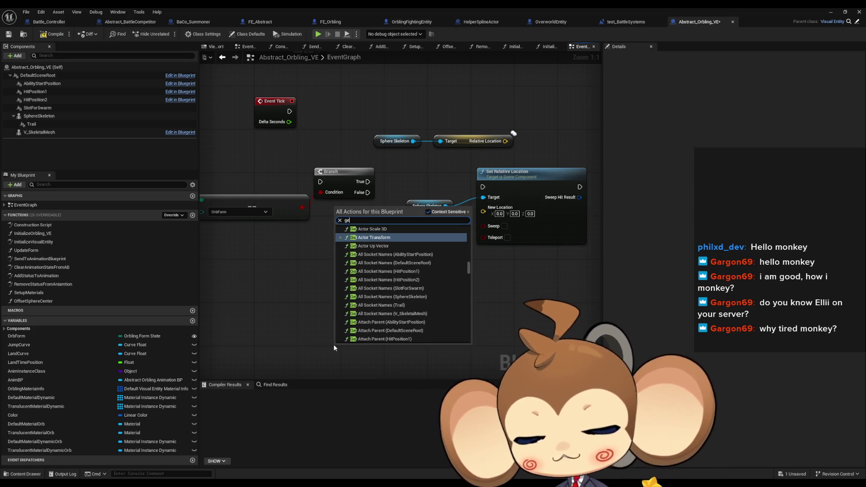
type("t real time")
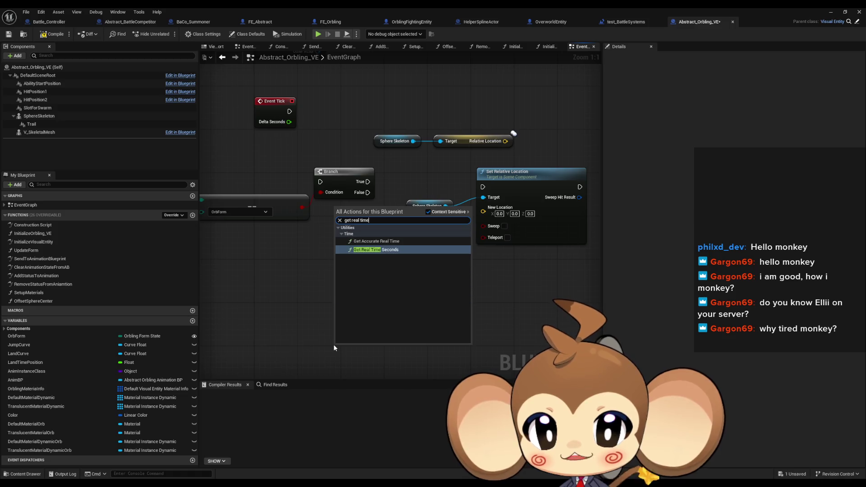
key("Return")
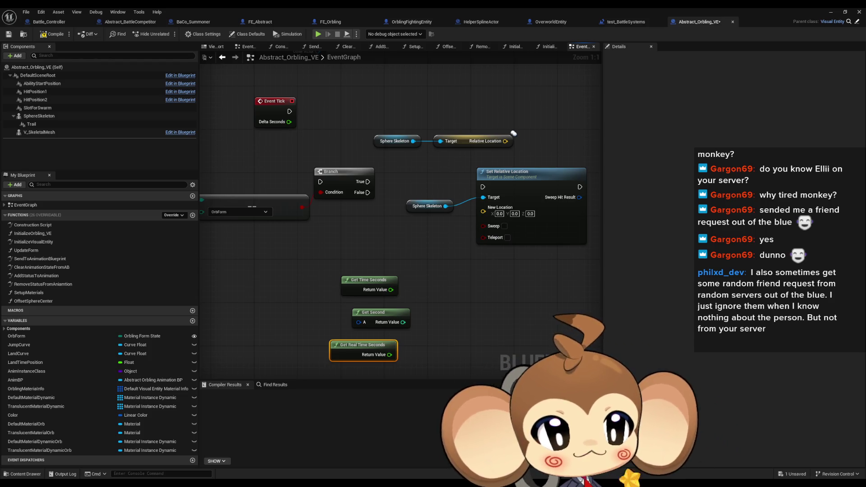
mouse_move(505, 315)
left_mouse_down()
mouse_move(472, 255)
mouse_move(446, 296)
left_mouse_up()
scroll(470, 256, "down", 1)
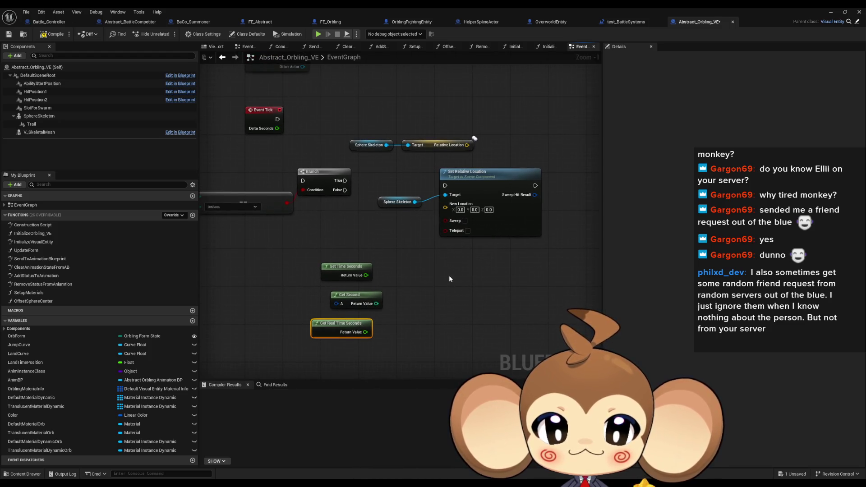
left_click_drag(396, 315, 405, 291)
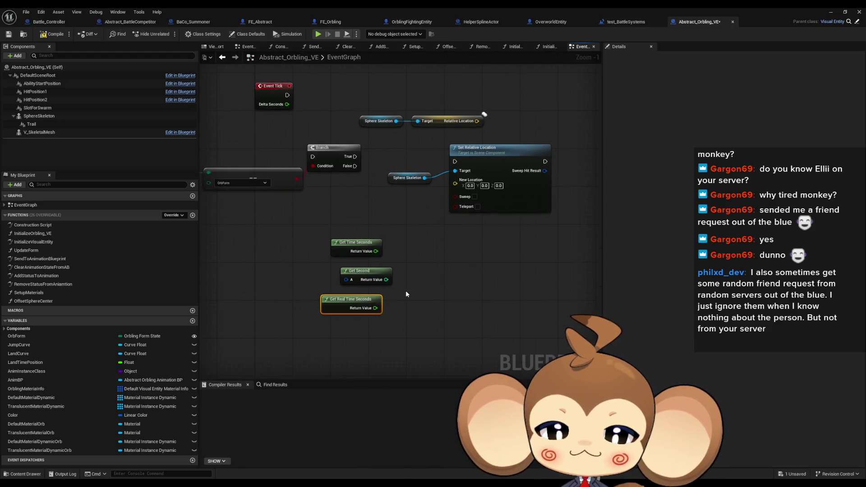
left_click_drag(314, 279, 408, 321)
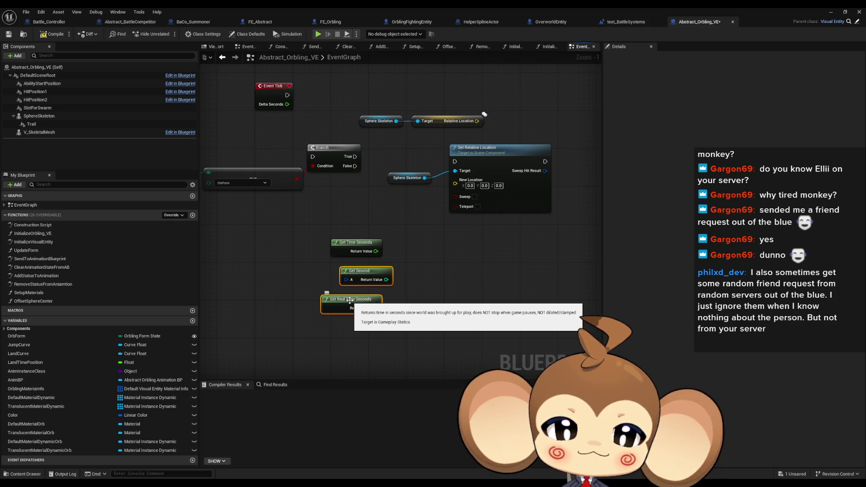
left_click(361, 245)
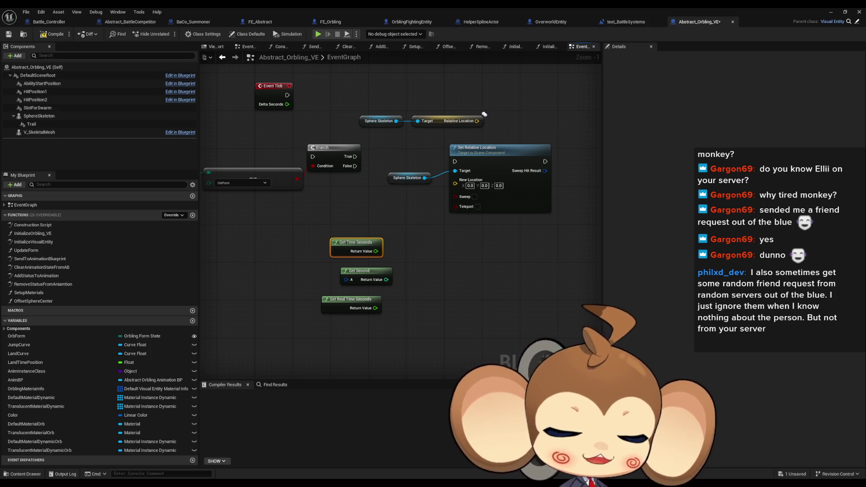
left_click(437, 257)
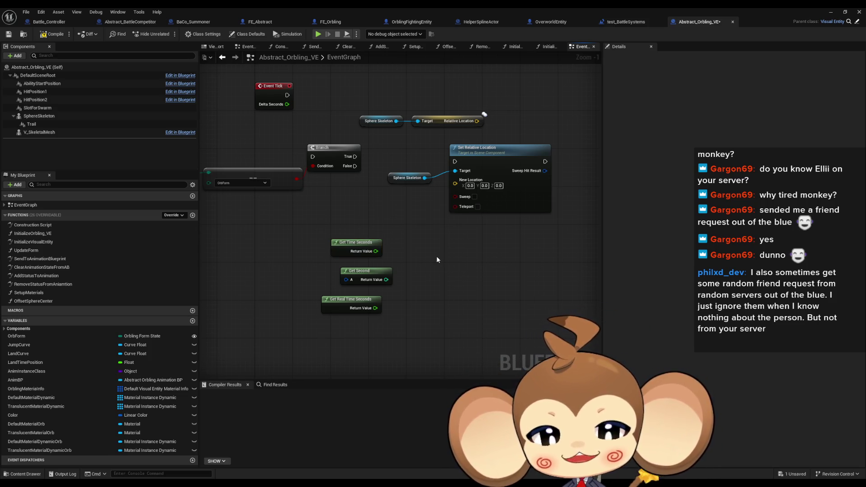
right_click(430, 266)
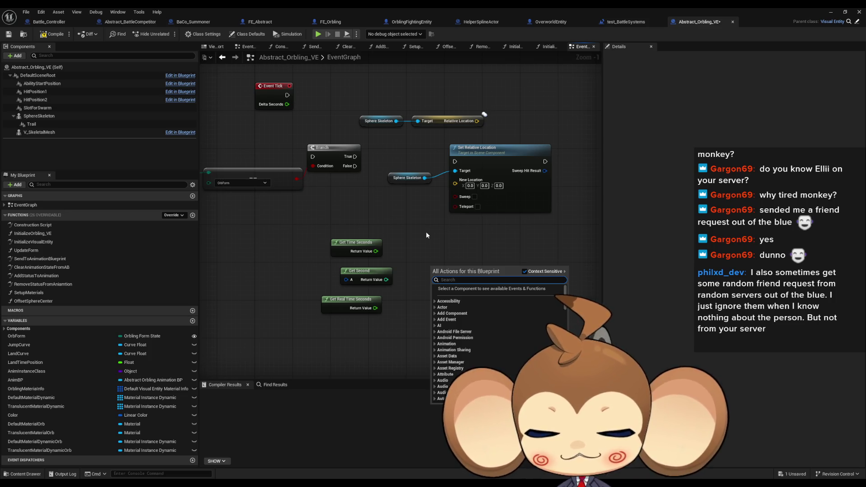
type("time")
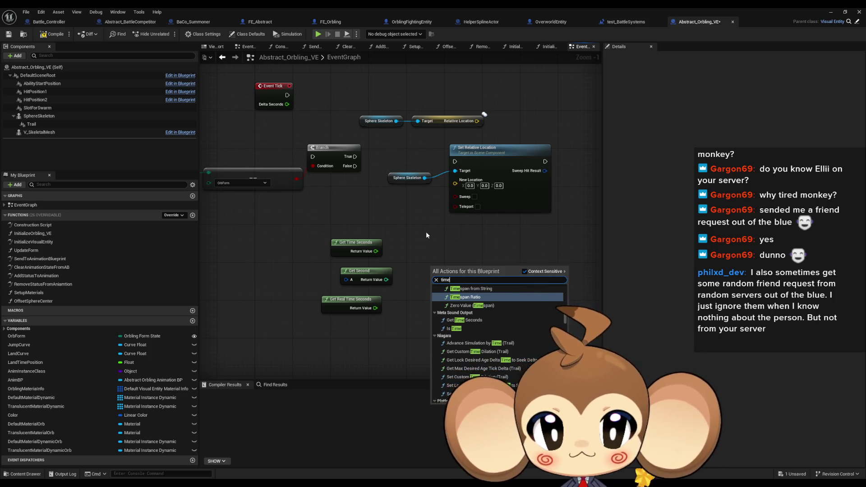
type(" diala")
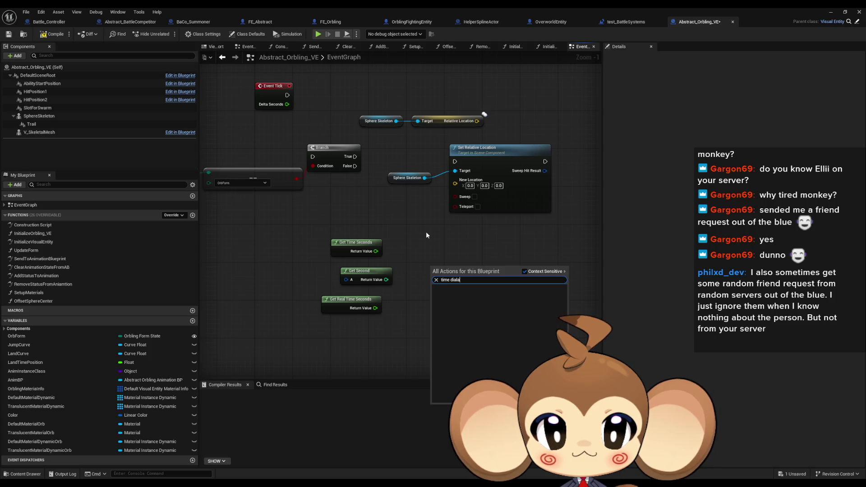
key("ctrl+a")
type("di")
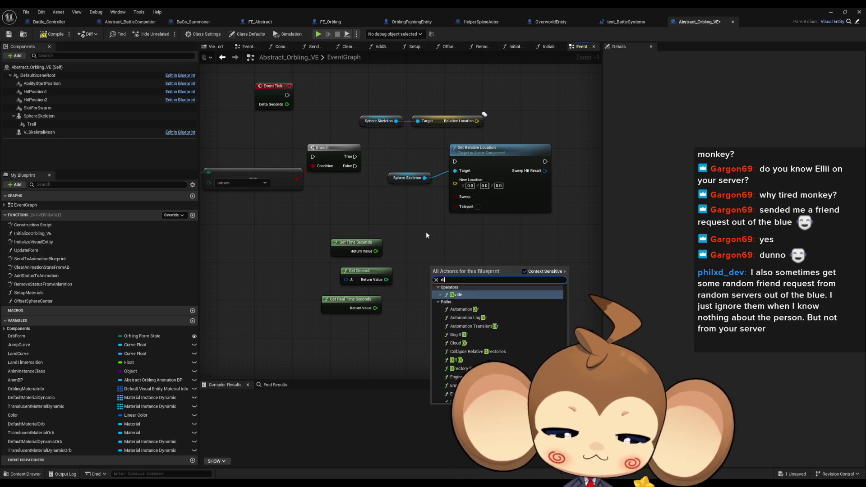
type("alat")
key("ctrl+a")
type("time")
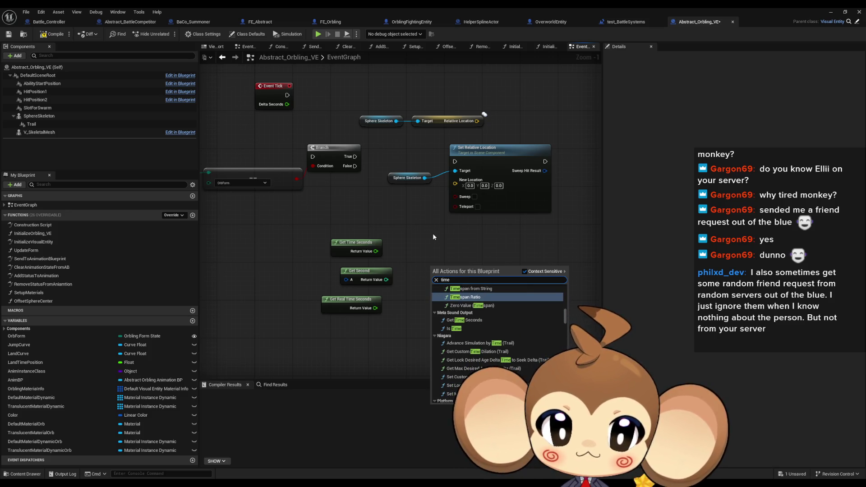
scroll(484, 340, "up", 3)
scroll(484, 340, "up", 3)
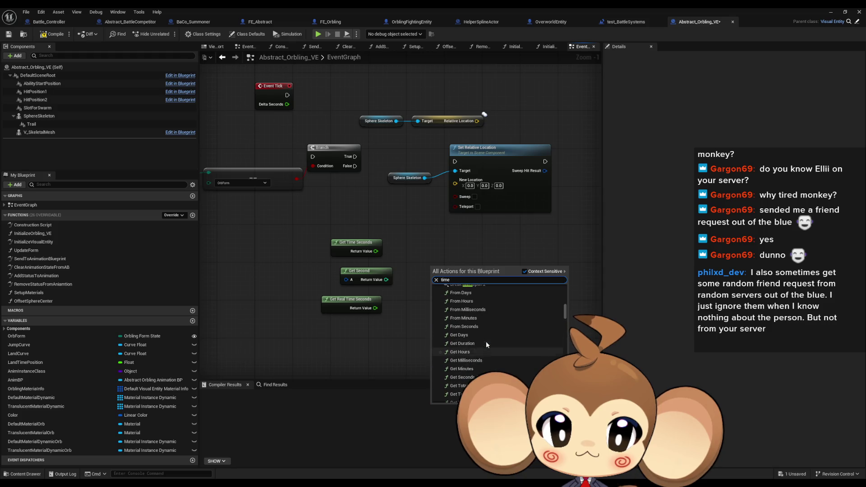
scroll(504, 358, "down", 6)
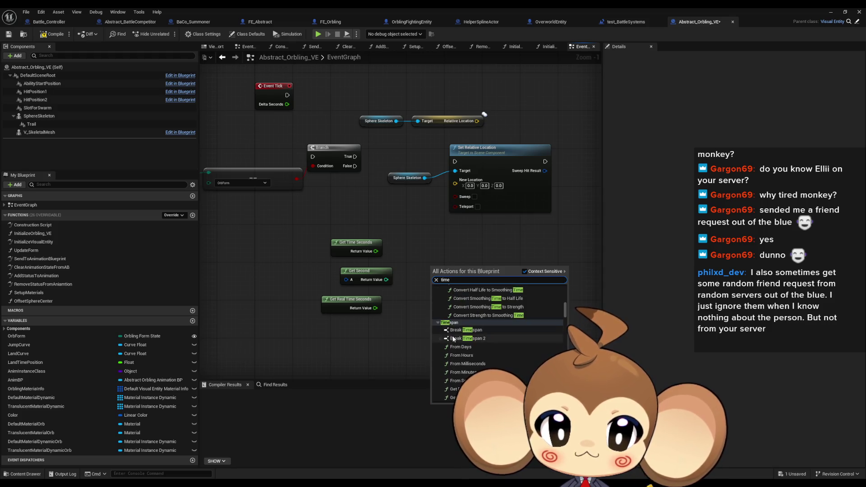
scroll(470, 346, "down", 8)
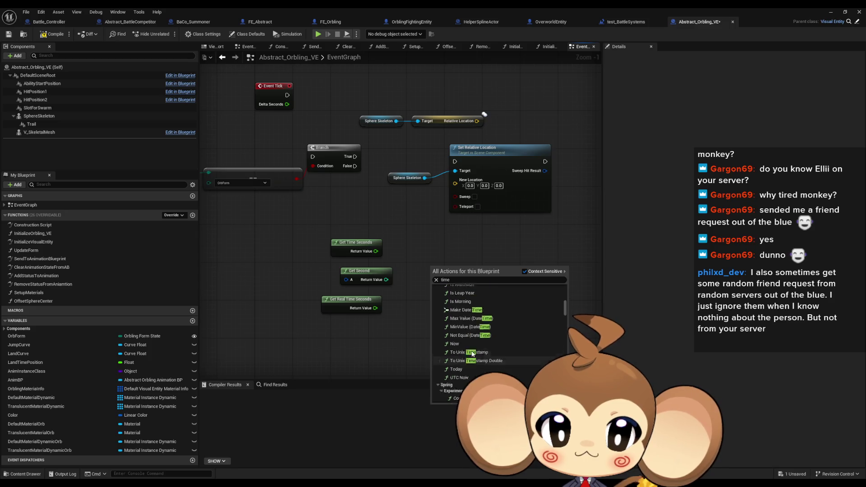
scroll(513, 346, "down", 5)
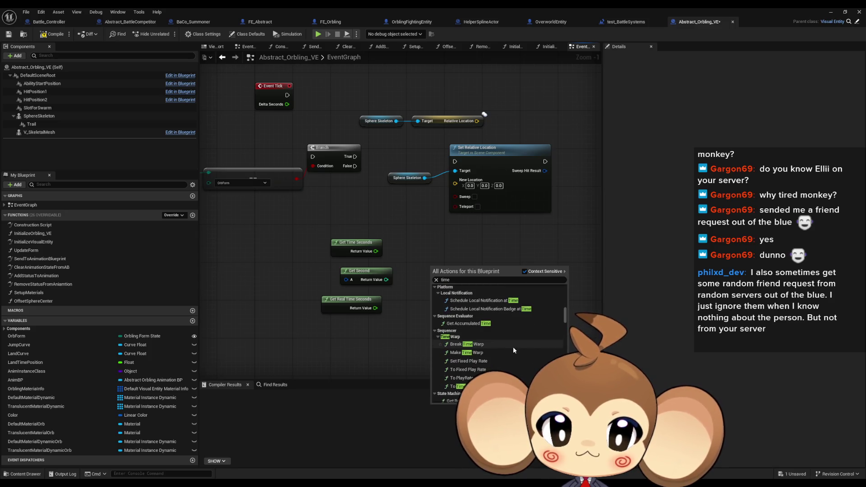
scroll(517, 347, "down", 10)
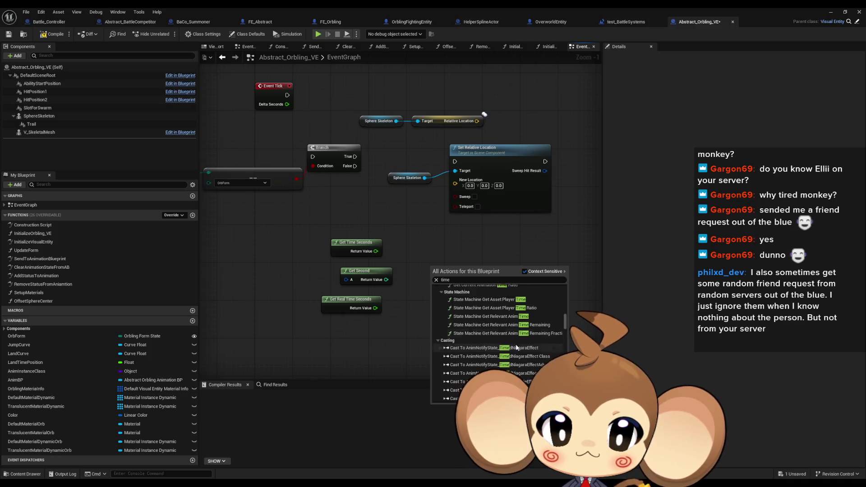
scroll(499, 343, "down", 10)
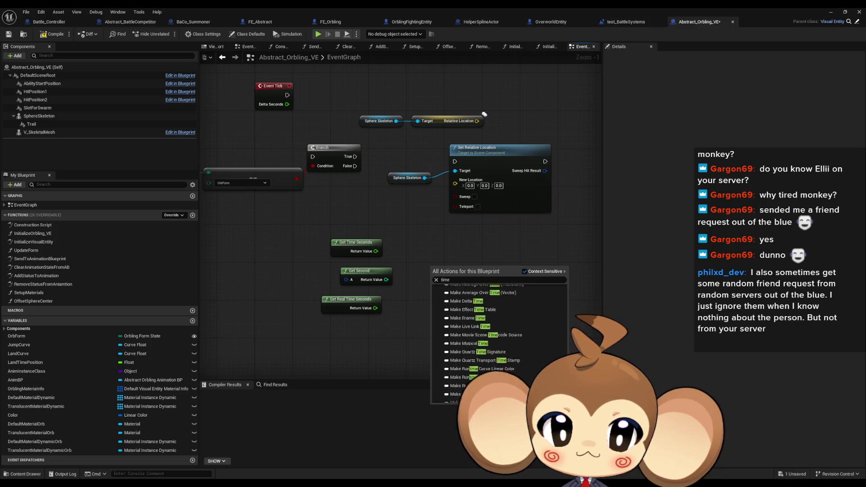
scroll(499, 343, "down", 5)
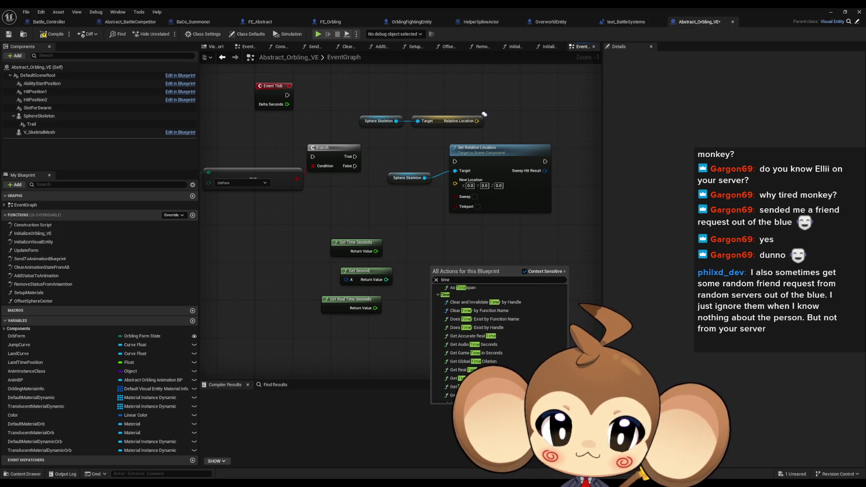
scroll(465, 315, "down", 1)
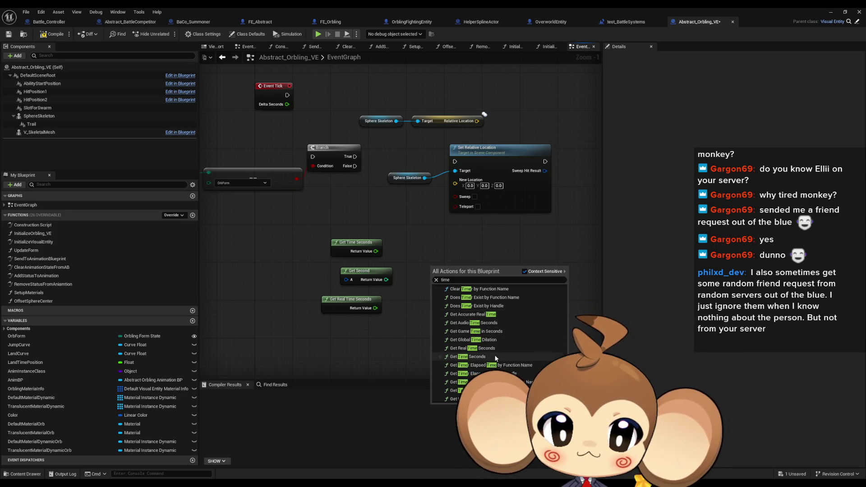
scroll(540, 353, "down", 3)
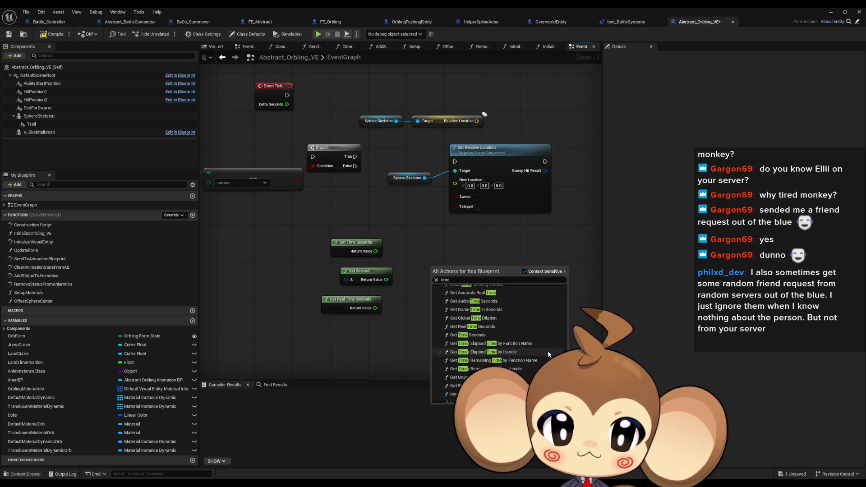
scroll(532, 367, "down", 4)
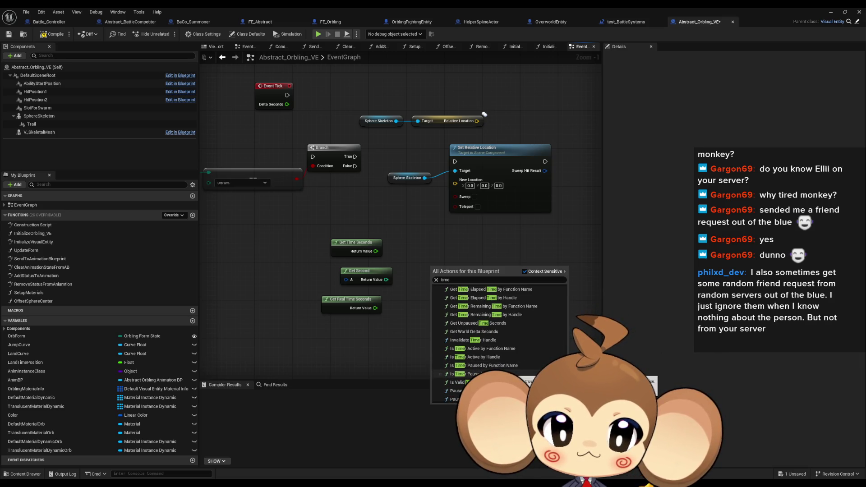
key("Escape")
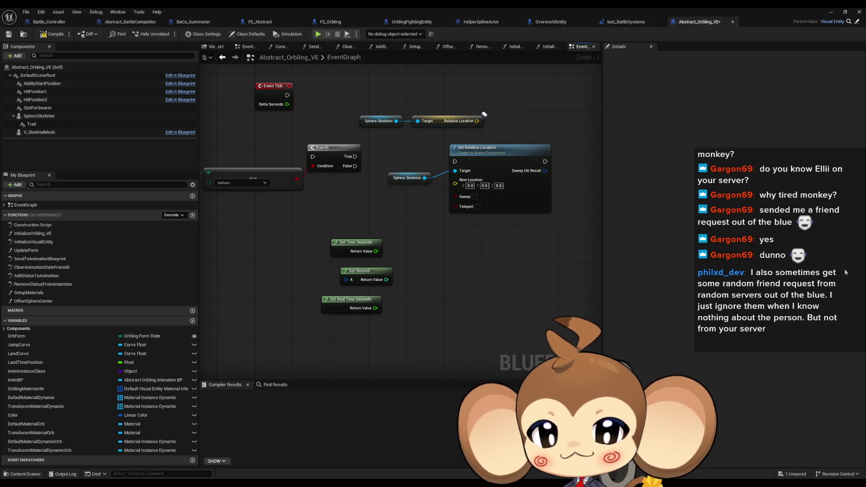
Step: Remove the Get Second and Get Real Time Seconds nodes so only Get Time Seconds remains
key("ctrl+z")
key("Home")
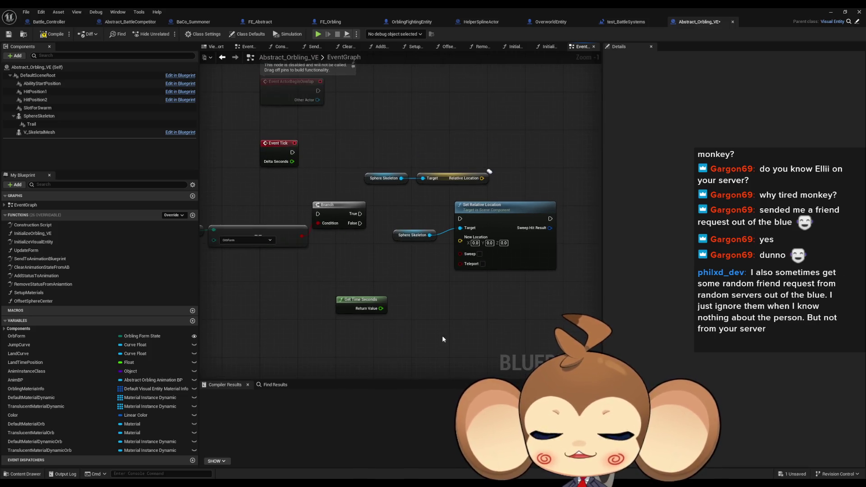
mouse_move(365, 304)
left_mouse_down()
mouse_move(346, 284)
mouse_move(317, 285)
mouse_move(357, 290)
left_mouse_up()
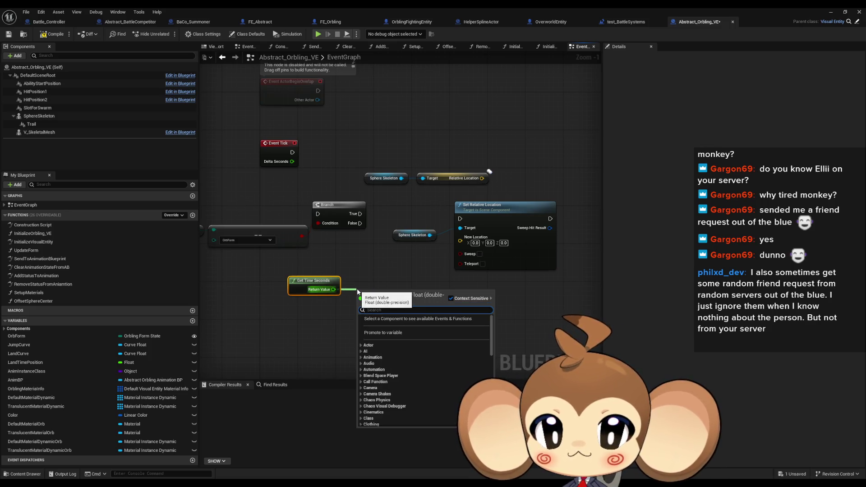
Step: Feed Get Time Seconds' Return Value into a new divide node with a divisor of 10.0
type("/")
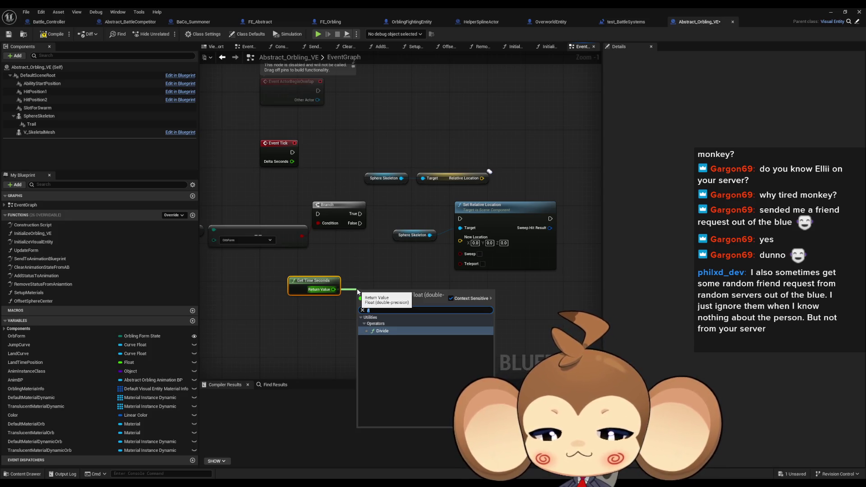
key("Return")
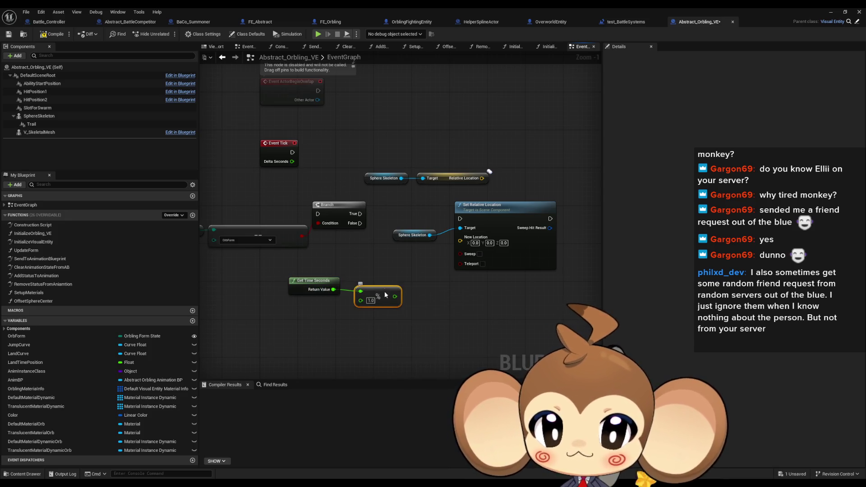
left_click(374, 273)
left_click_drag(377, 272, 401, 258)
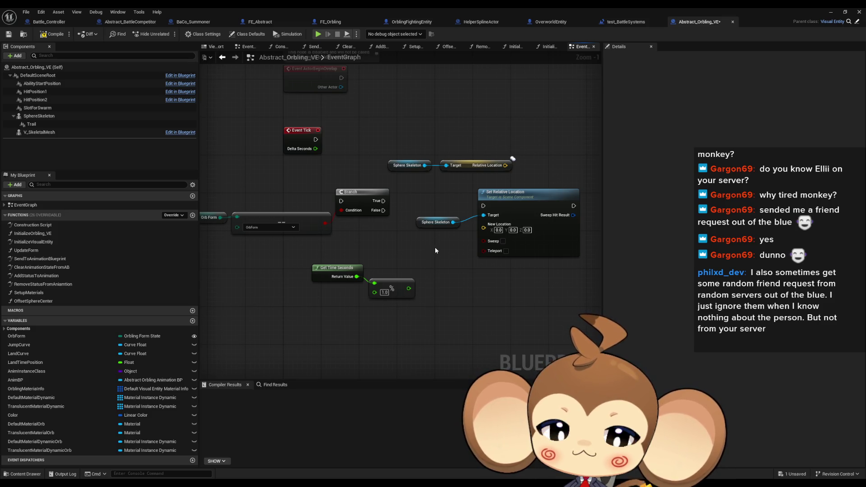
type("10")
key("Return")
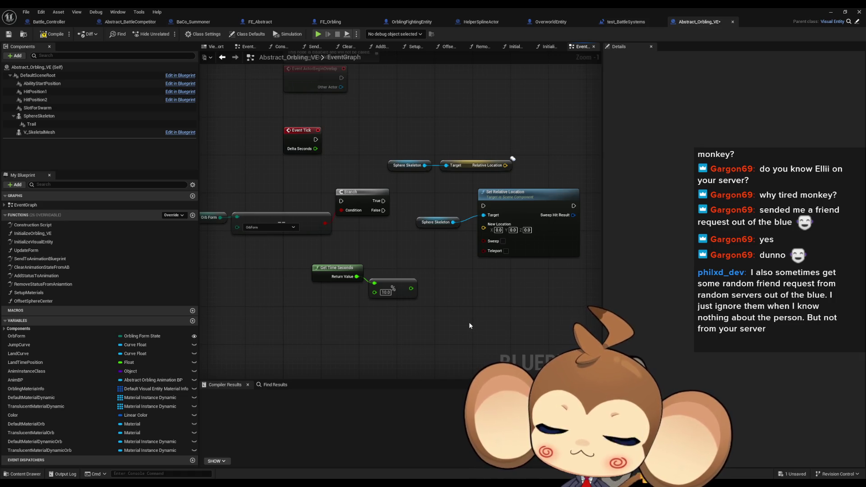
left_click_drag(469, 326, 465, 335)
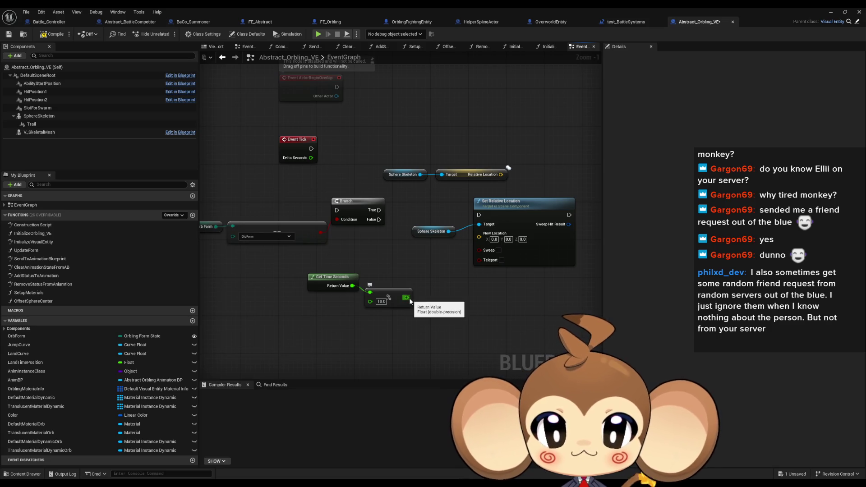
left_click_drag(409, 297, 433, 298)
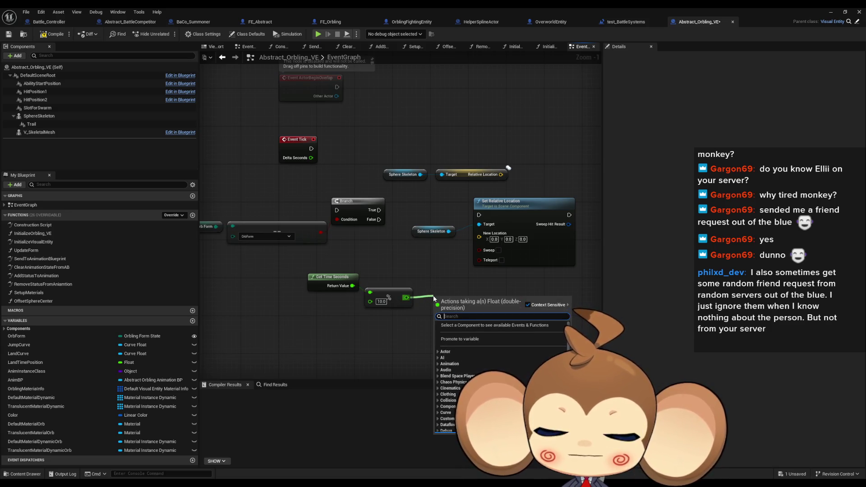
Step: Add an Add node of 10.0 after the divide and line up the time, divide and add nodes
type("+")
key("Return")
left_click(446, 307)
type("10")
key("Return")
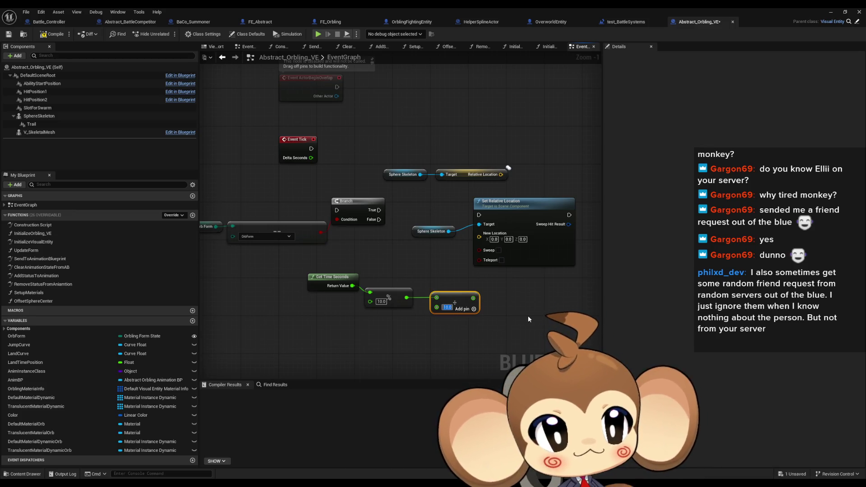
left_click_drag(466, 298, 456, 298)
mouse_move(322, 278)
left_mouse_down()
mouse_move(309, 288)
mouse_move(471, 315)
mouse_move(403, 298)
left_mouse_up()
left_click(409, 277)
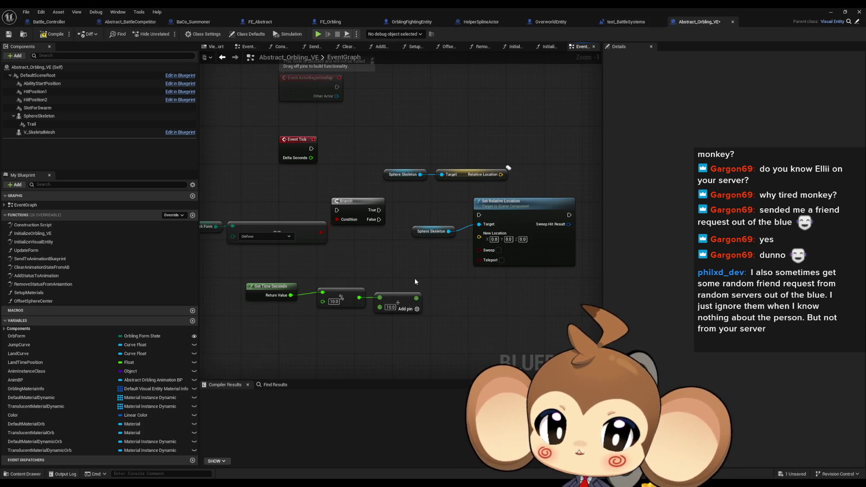
left_click(340, 302)
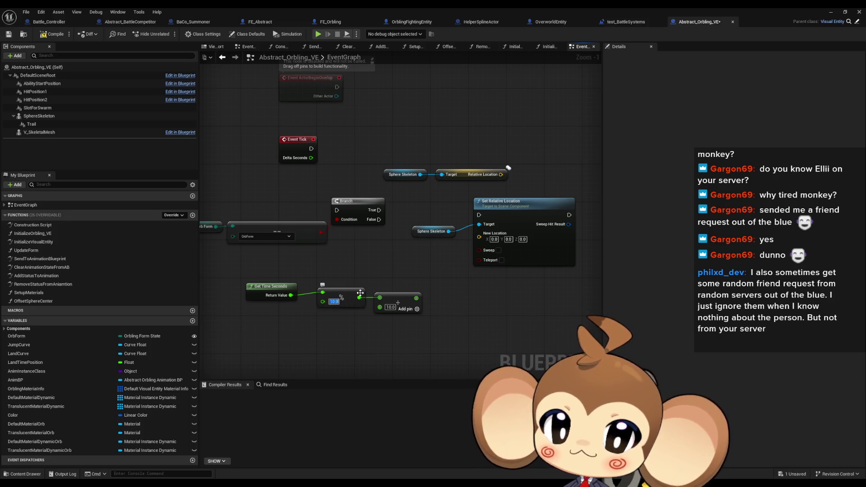
left_click(375, 248)
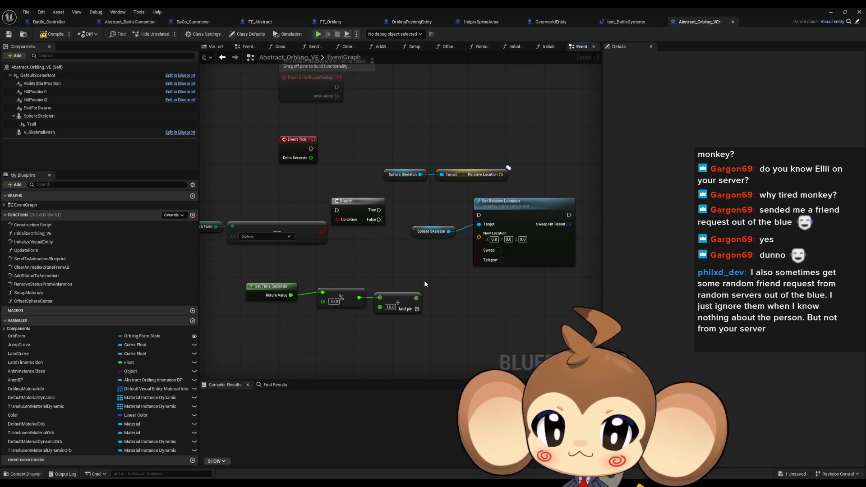
Step: Attach another + node with value 5 after the Add and shift the time-math row left
left_click_drag(415, 298, 441, 301)
type("+")
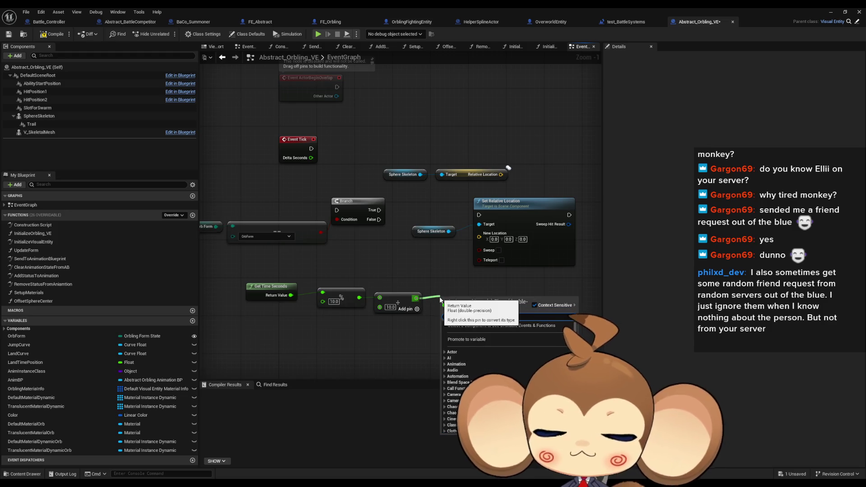
key("Return")
left_click(456, 307)
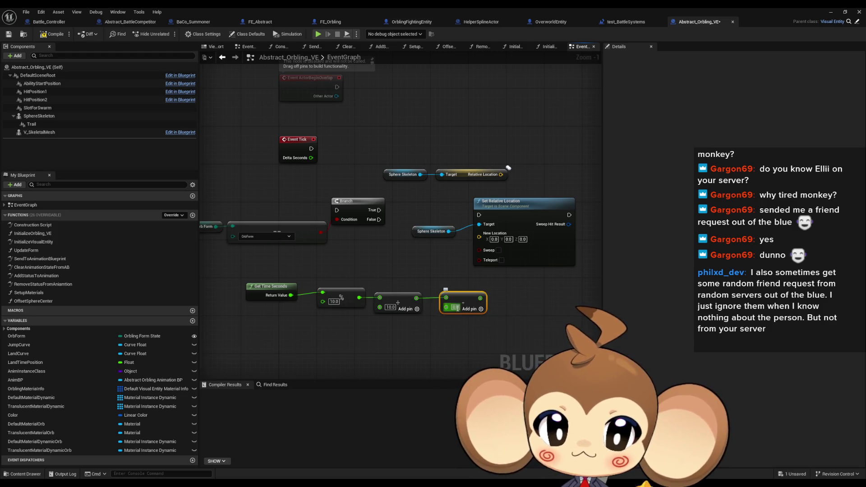
type("5")
left_click_drag(466, 296, 457, 300)
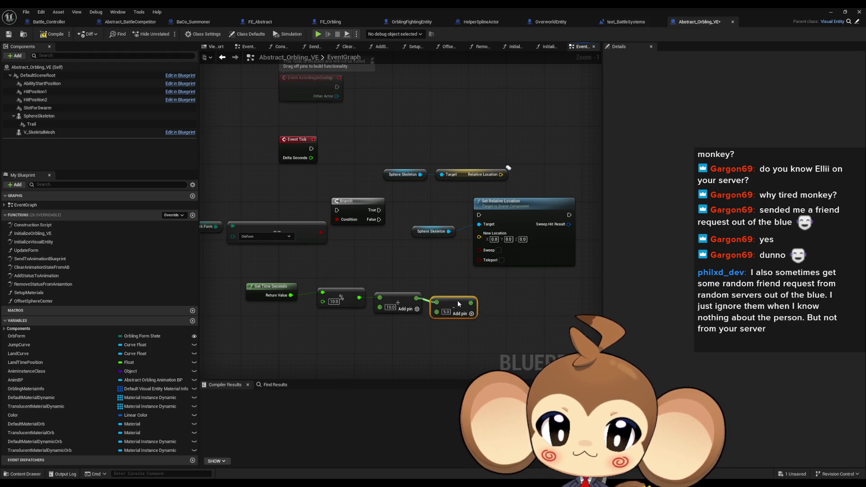
mouse_move(245, 273)
left_mouse_down()
mouse_move(452, 294)
mouse_move(401, 292)
left_mouse_up()
left_click(401, 292)
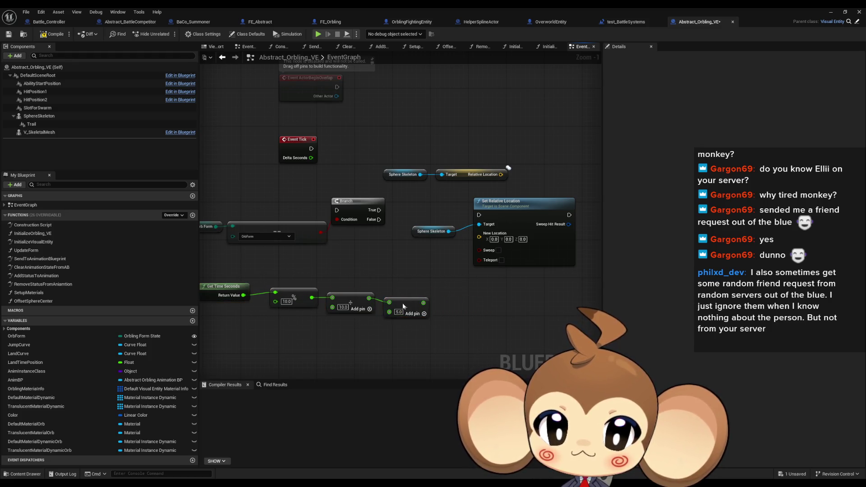
left_click(397, 273)
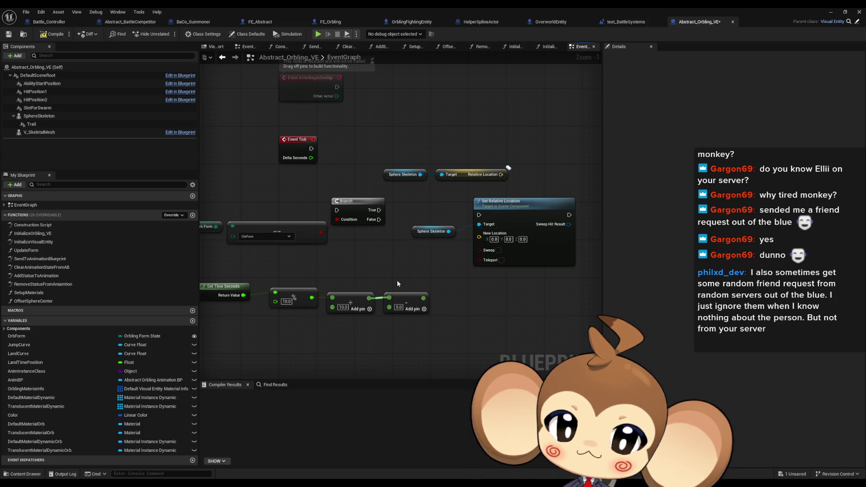
Step: Delete the extra + node and attach a Subtract node to the Add output instead
left_click(390, 311)
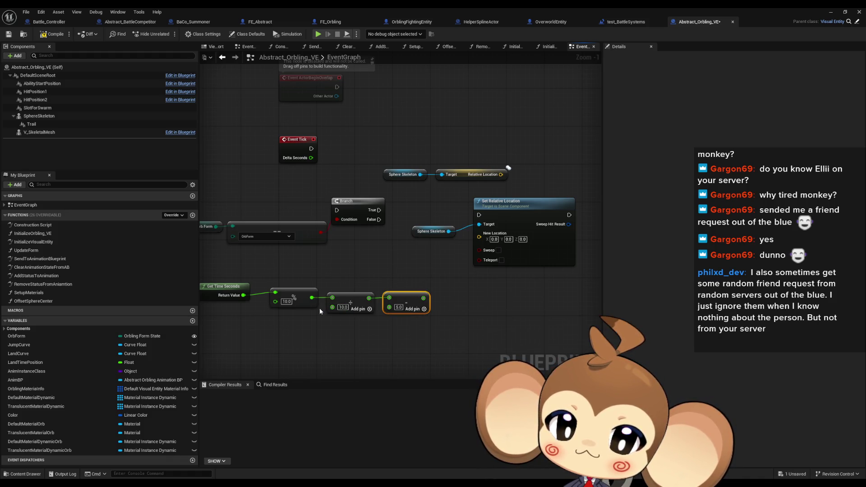
key("Delete")
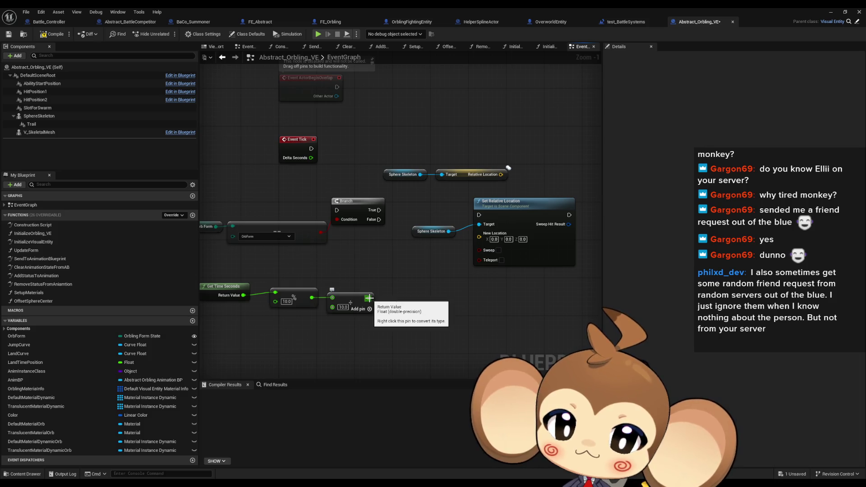
left_click_drag(369, 298, 408, 294)
type("-")
key("Return")
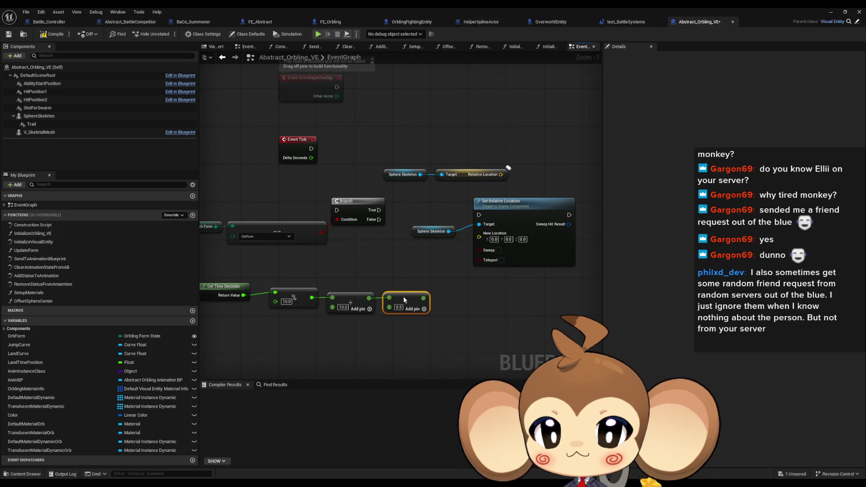
left_click(386, 278)
left_click_drag(403, 296, 382, 294)
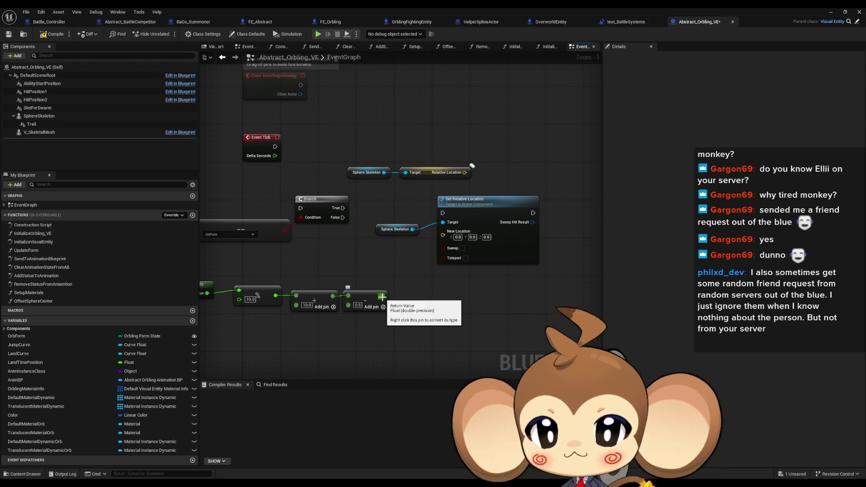
left_click_drag(382, 297, 415, 296)
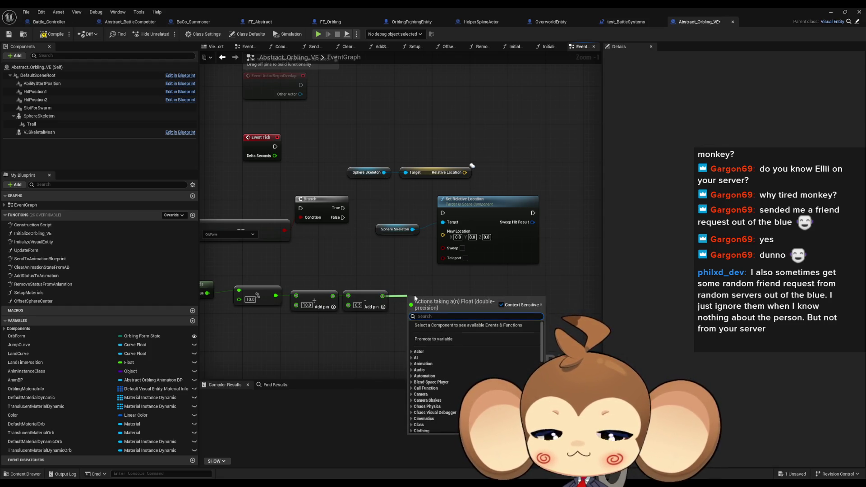
Step: Add a Multiply after the Subtract, split New Location, and wire Multiply into New Location X
type("*")
key("Return")
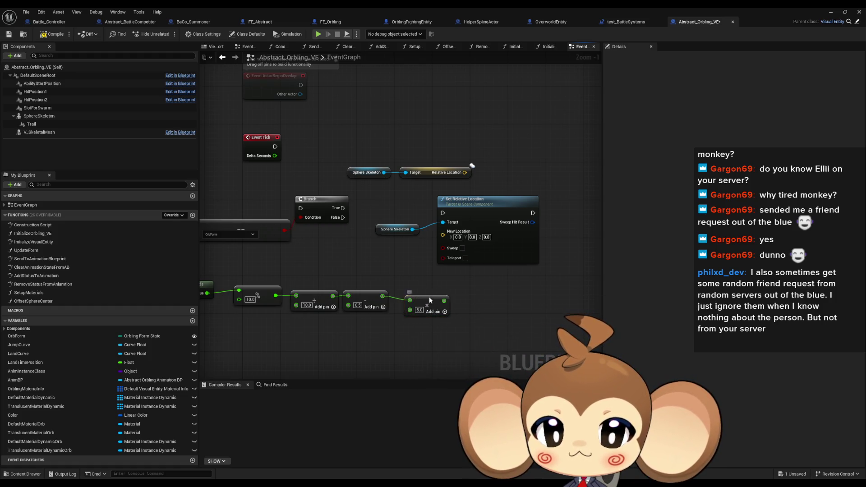
right_click(443, 235)
left_click(468, 264)
mouse_move(435, 296)
left_mouse_down()
mouse_move(469, 231)
mouse_move(484, 226)
left_mouse_up()
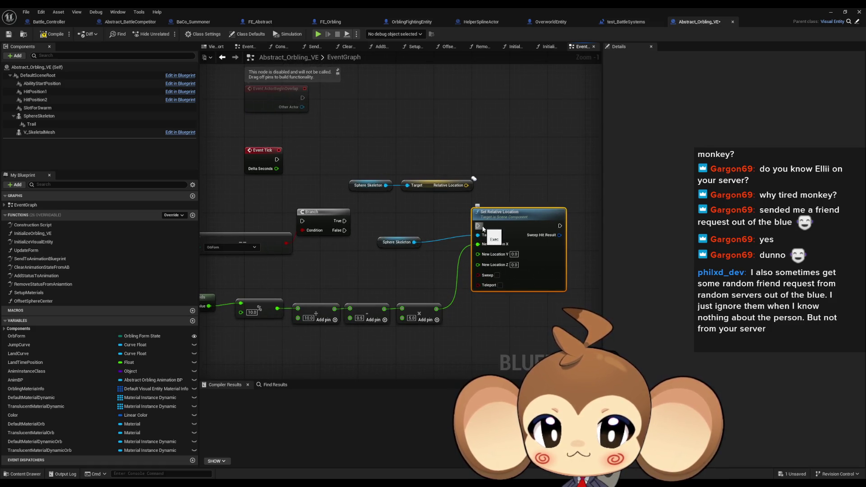
Step: Split the Relative Location pin and connect Event Tick's execution to the Branch
right_click(468, 187)
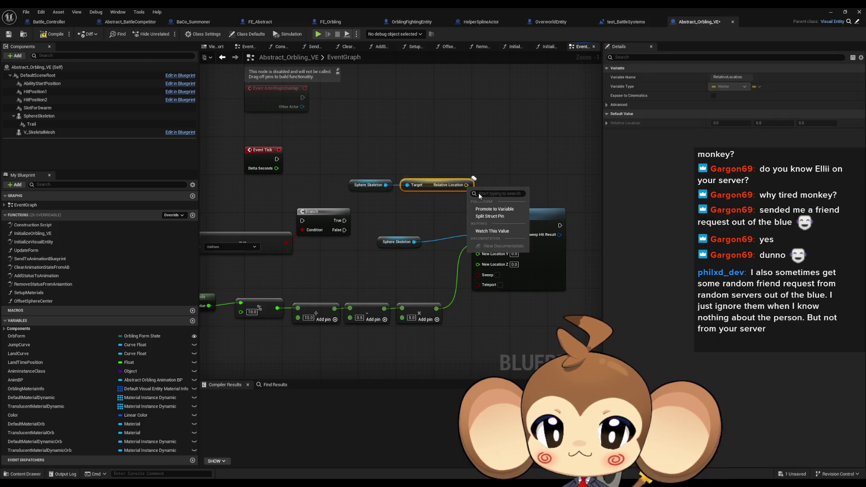
left_click(503, 218)
left_click_drag(505, 215, 519, 218)
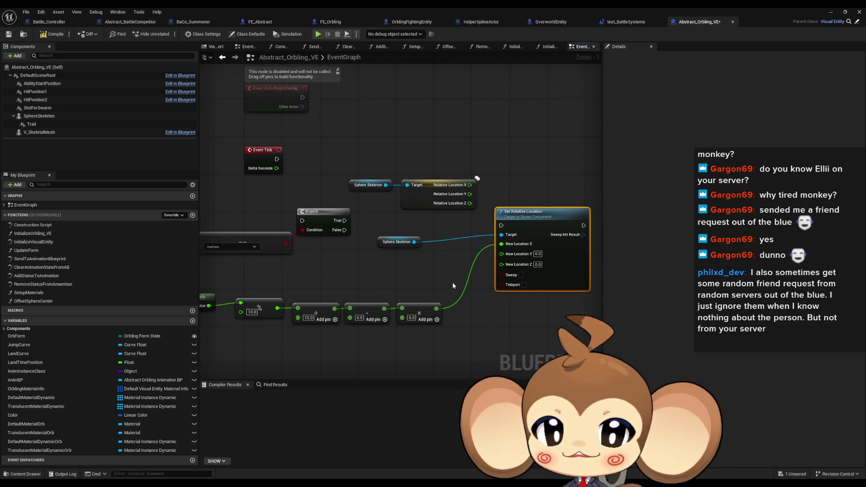
mouse_move(290, 183)
left_mouse_down()
mouse_move(315, 244)
mouse_move(514, 249)
left_mouse_up()
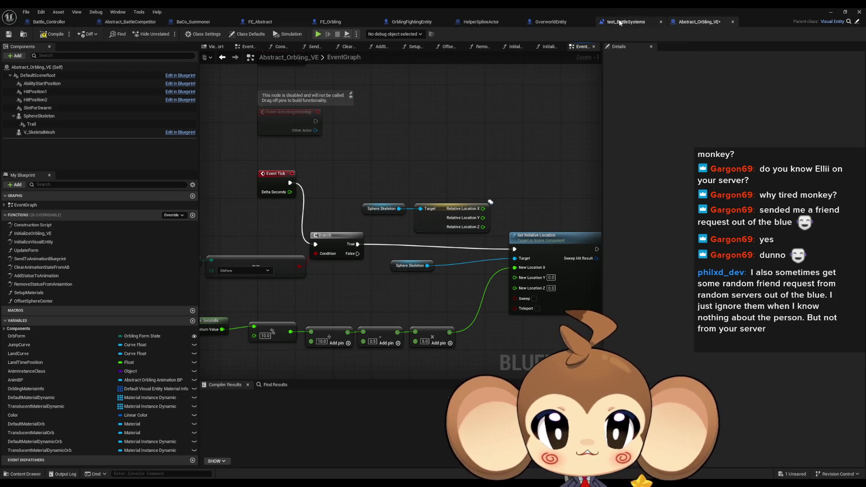
Step: Inspect the test_BattleSystems blueprint graph, then minimize it to reach the level editor
left_click(648, 21)
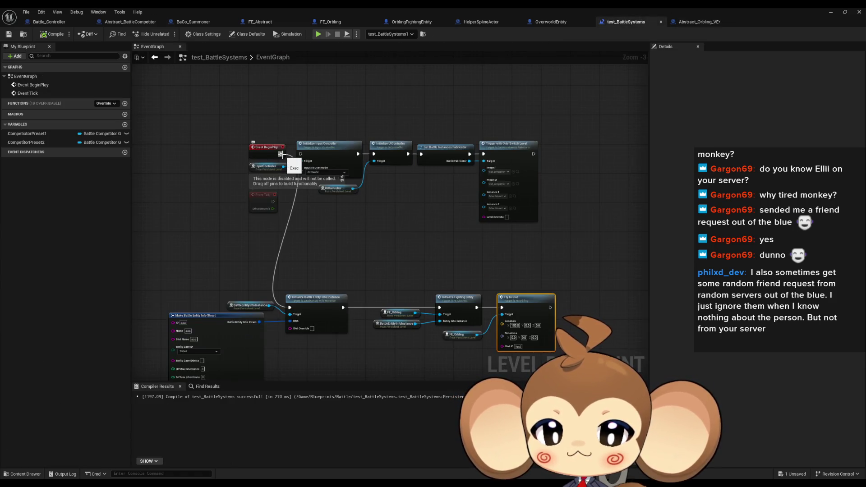
scroll(567, 325, "up", 3)
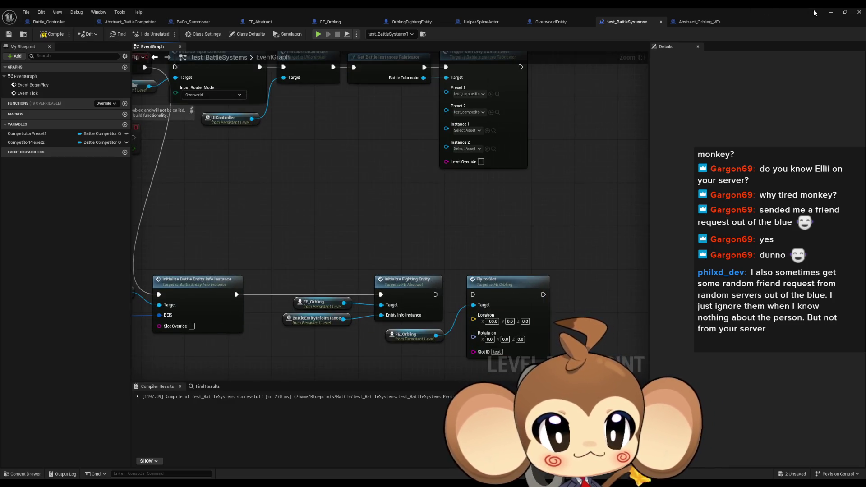
left_click(831, 12)
left_click(170, 37)
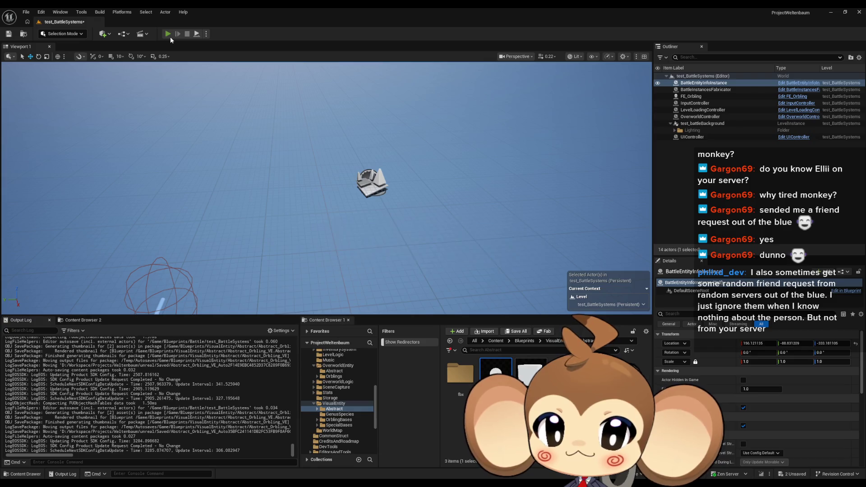
Step: Play the level to watch the red Orbling sphere, stop, and restore the test_BattleSystems blueprint window
left_click(297, 247)
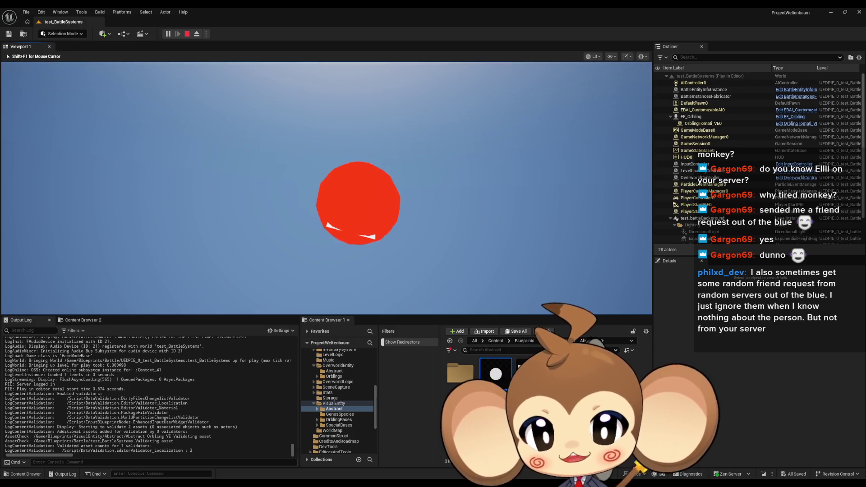
key("Left")
key("shift+F1")
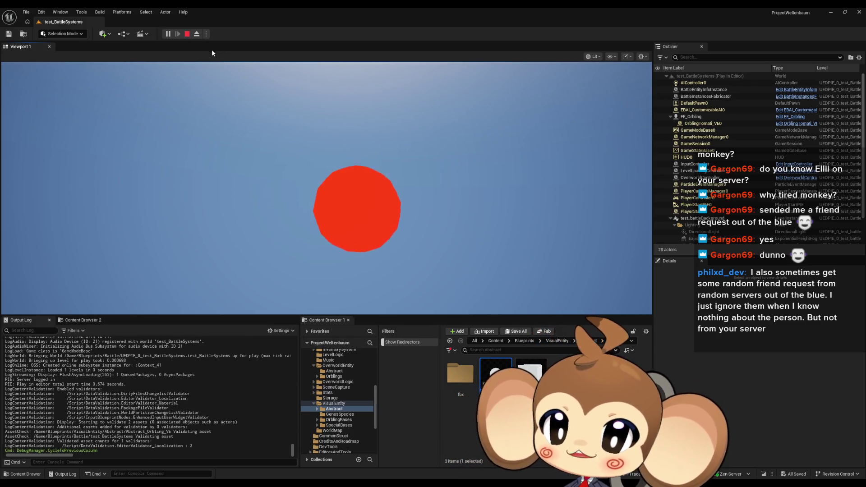
key("Escape")
mouse_move(410, 453)
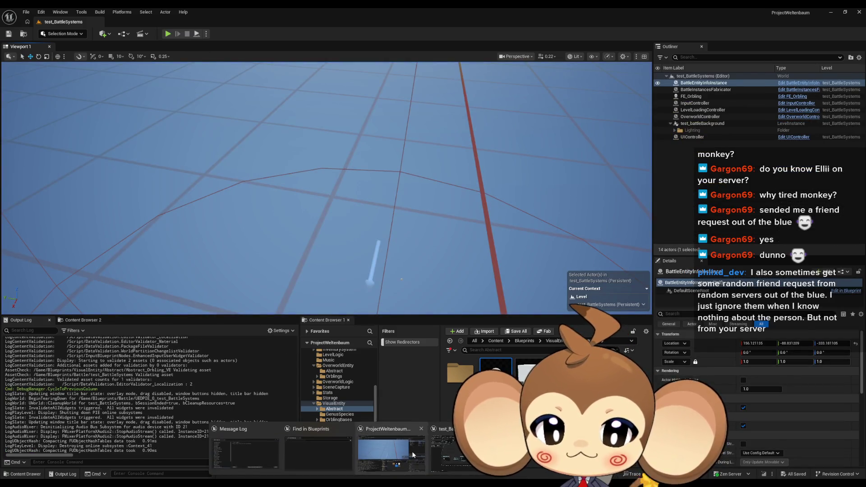
left_click(447, 453)
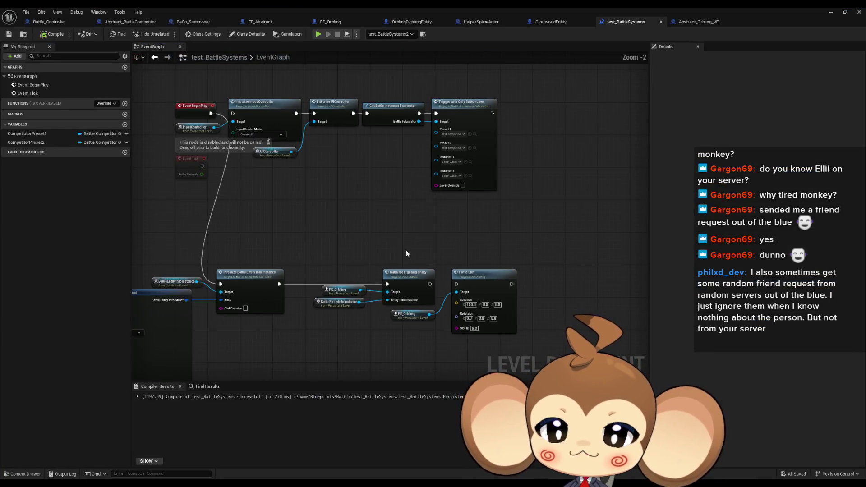
Step: In Abstract_Orbling_VE, add a Sin (Radians) node off the subtract output and delete the extra copy
left_click(689, 22)
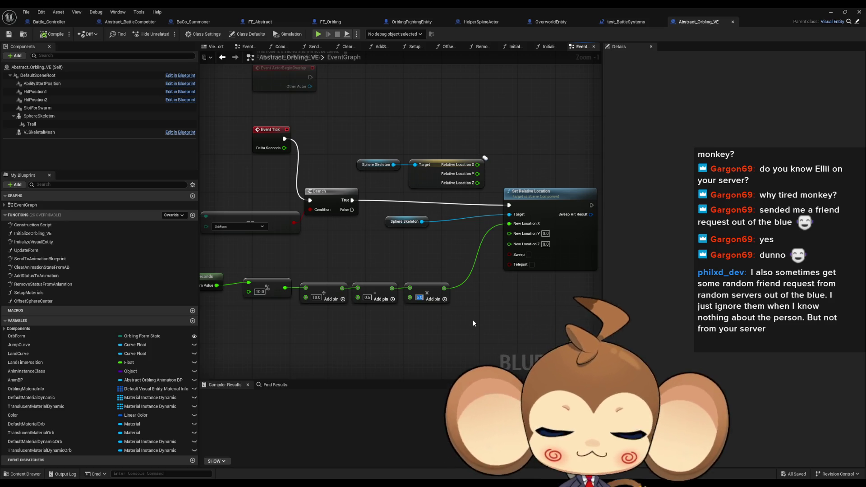
left_click(414, 332)
left_click_drag(390, 288, 391, 331)
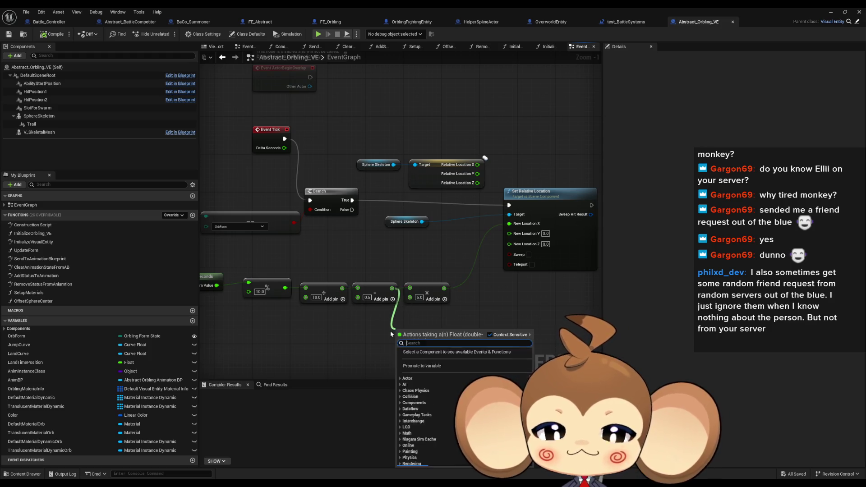
type("sin")
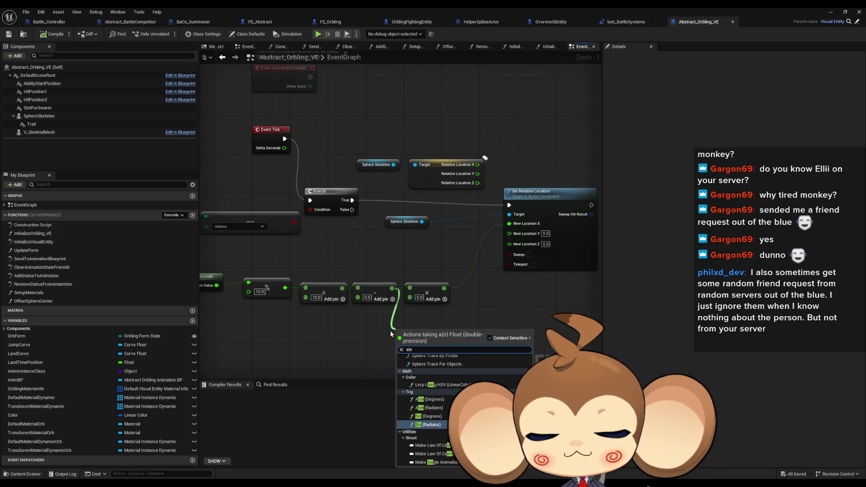
key("Return")
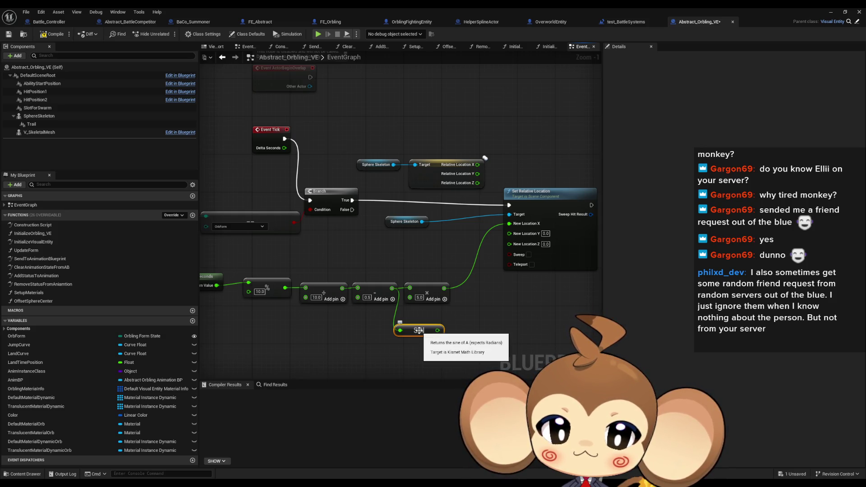
left_click_drag(392, 288, 388, 346)
type("sin")
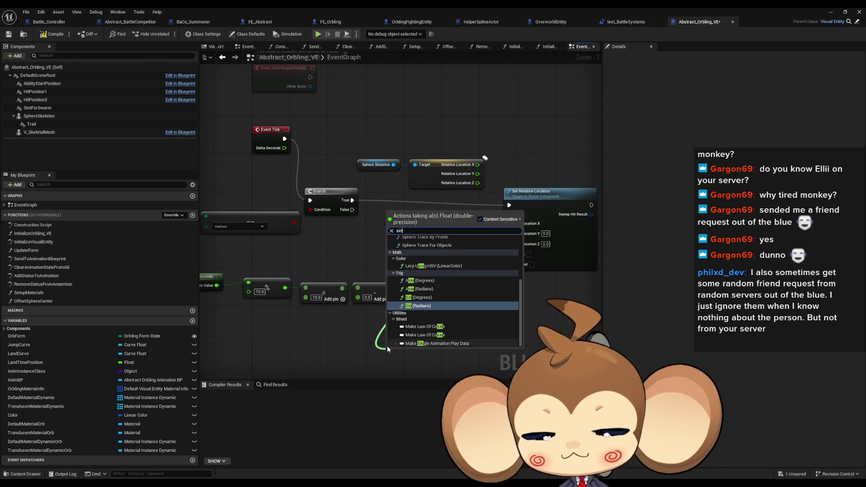
key("Return")
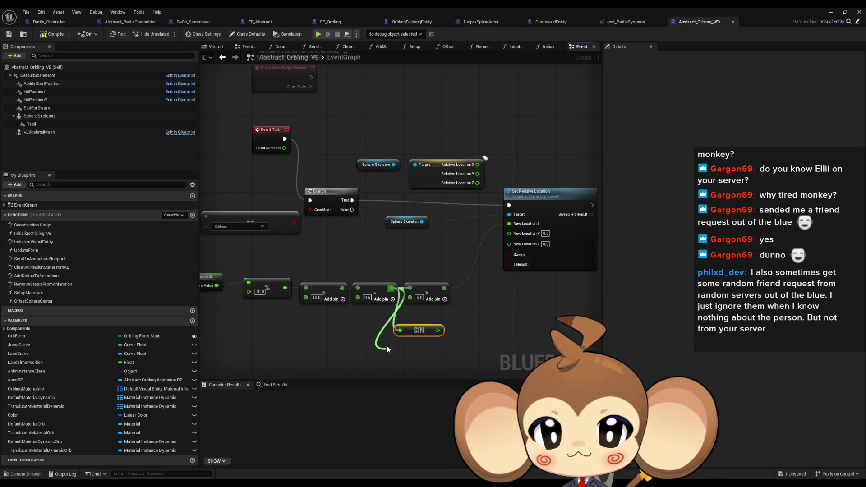
key("ctrl+c")
key("ctrl+v")
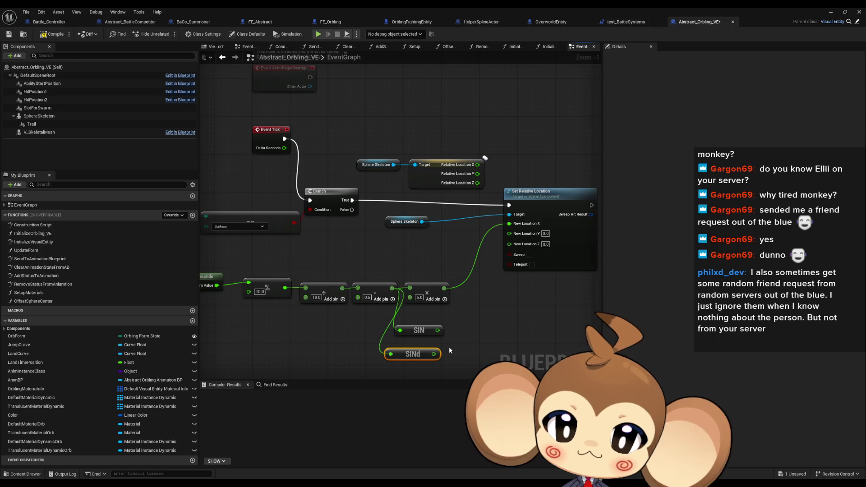
key("Delete")
left_click(419, 331)
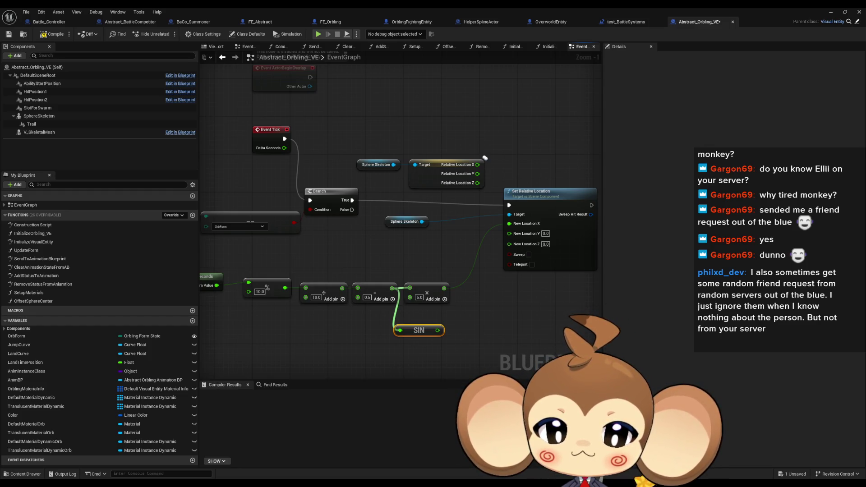
Step: Create a multiply node with 2.0 and a Pi node feeding it, branching from the chain
left_click_drag(399, 332, 462, 302)
left_click_drag(406, 257, 411, 313)
type("*")
key("Return")
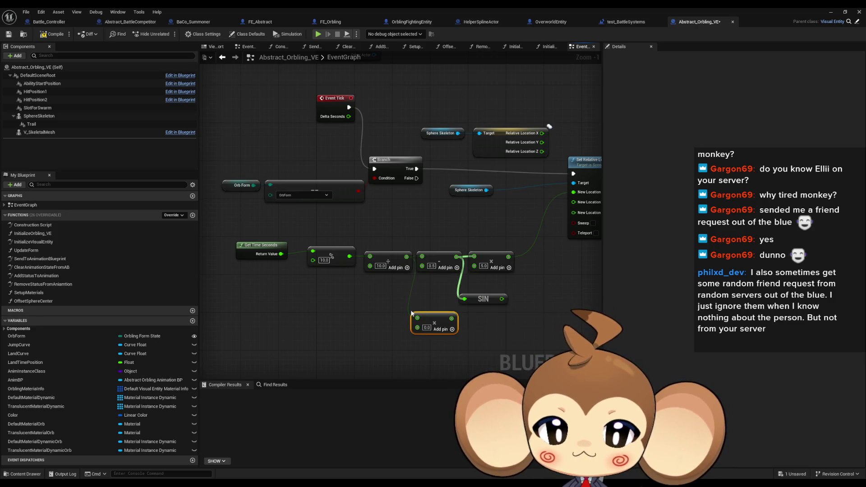
left_click(452, 329)
left_click(426, 328)
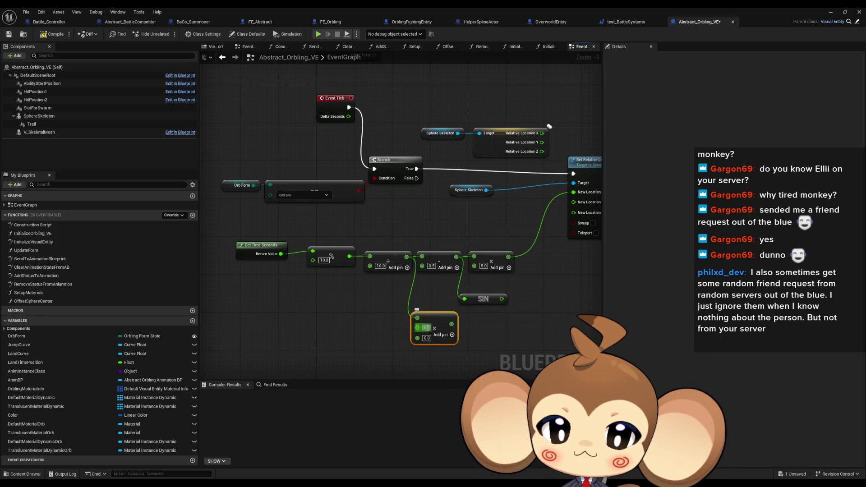
type("2")
mouse_move(417, 338)
left_mouse_down()
mouse_move(374, 346)
mouse_move(370, 333)
left_mouse_up()
type("pi")
key("Return")
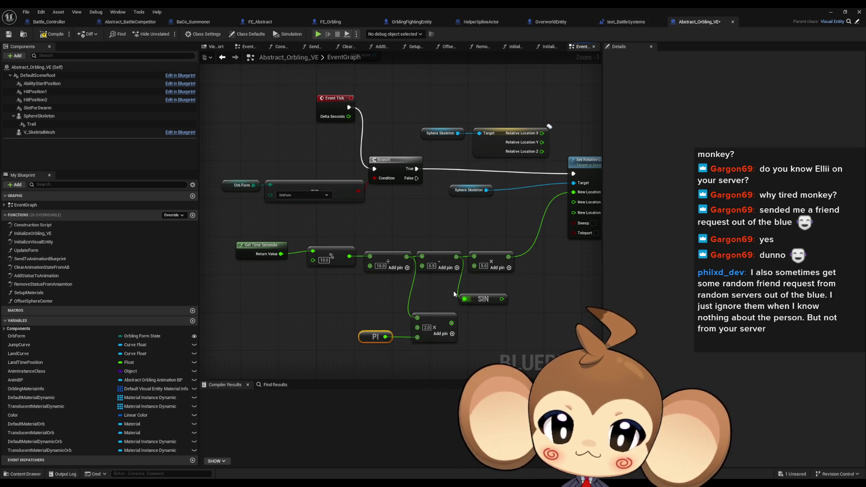
Step: Rearrange the multiply, Pi, Get Time Seconds, % and divide nodes in the graph
mouse_move(420, 311)
left_mouse_down()
mouse_move(388, 337)
mouse_move(413, 316)
left_mouse_up()
left_click(493, 340)
left_click_drag(230, 232, 362, 265)
left_click(310, 241)
left_click_drag(311, 241, 396, 294)
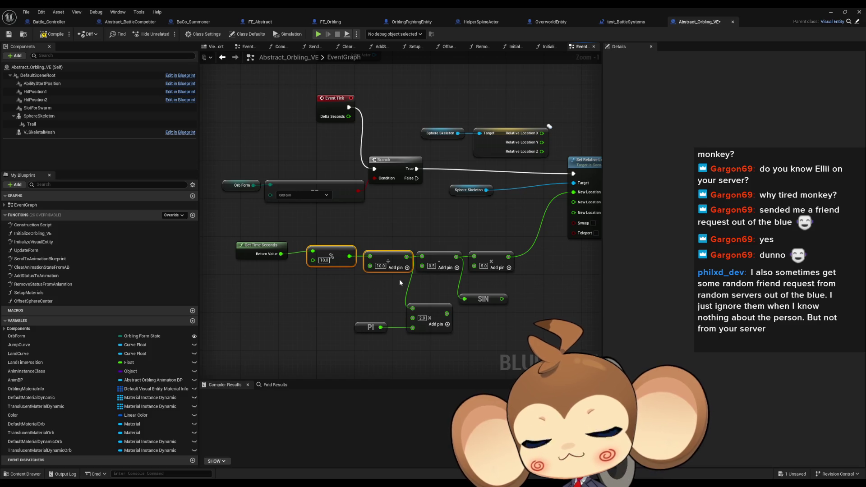
left_click_drag(434, 342, 361, 318)
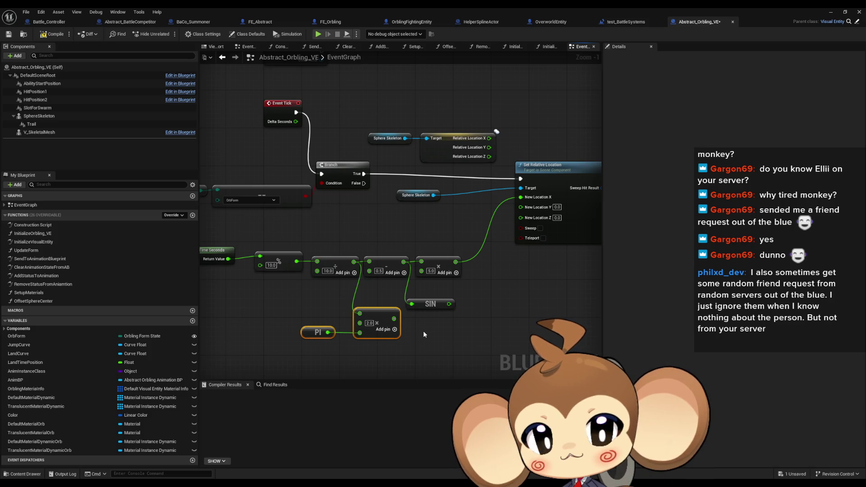
Step: Feed the 2×Pi product into SIN, wire SIN into the location multiply, then compile and play
left_click_drag(394, 319, 412, 304)
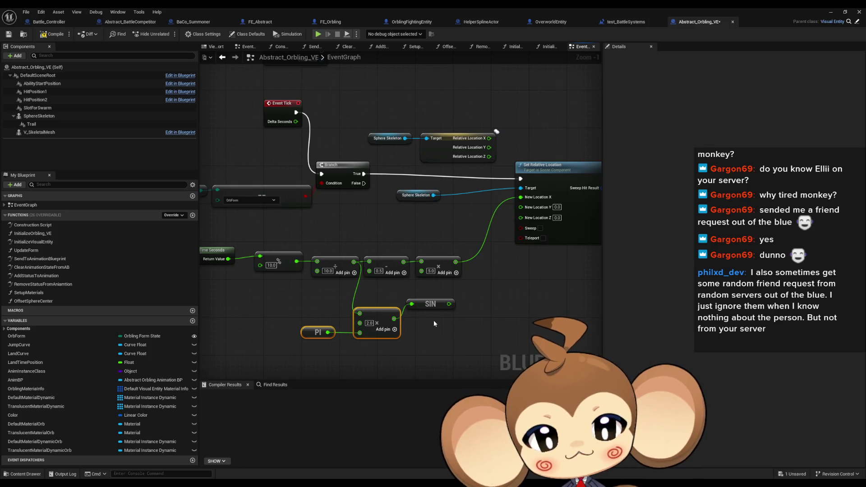
mouse_move(434, 307)
left_mouse_down()
mouse_move(431, 322)
mouse_move(407, 273)
mouse_move(422, 269)
left_mouse_up()
left_click(431, 271)
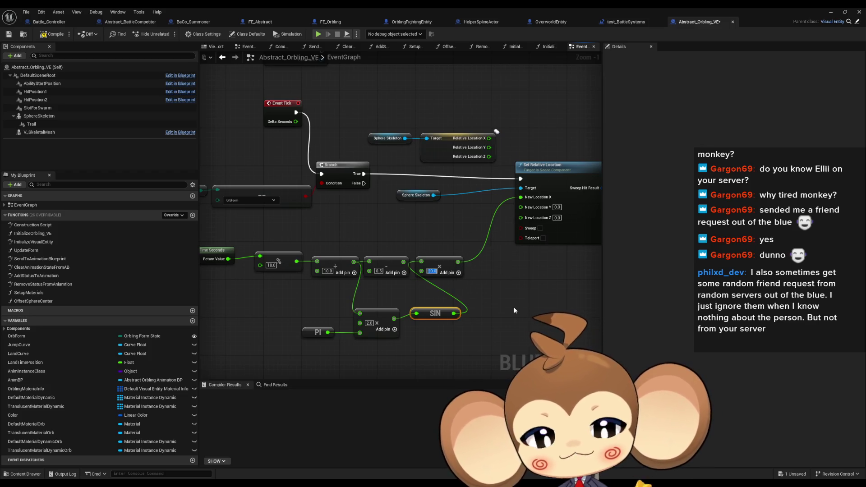
left_click(513, 302)
key("alt+p")
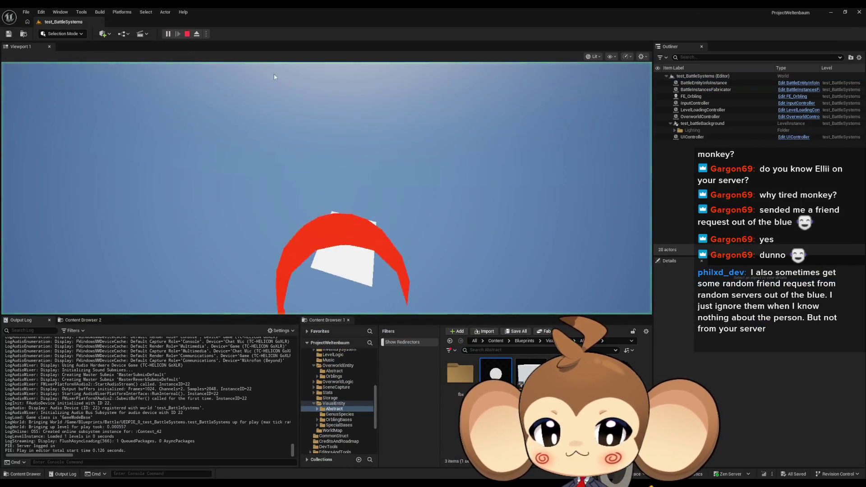
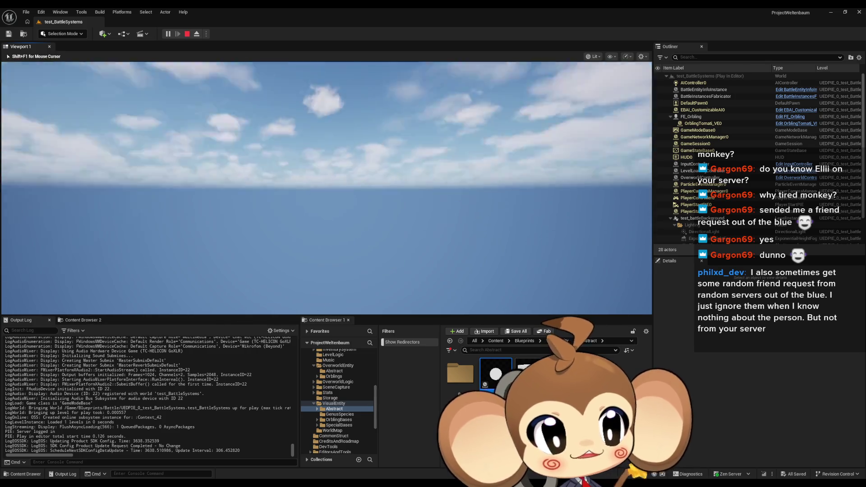
Step: End the running play session and reopen the Abstract_Orbling_VE blueprint
key("Left")
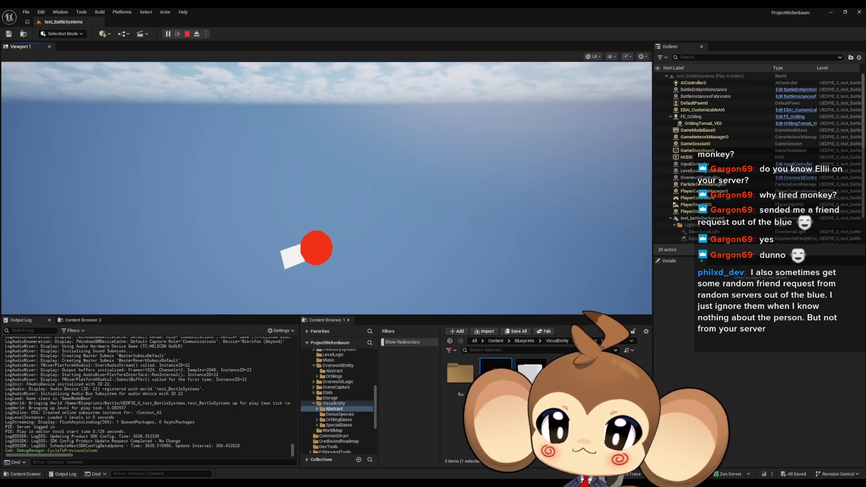
left_click(187, 33)
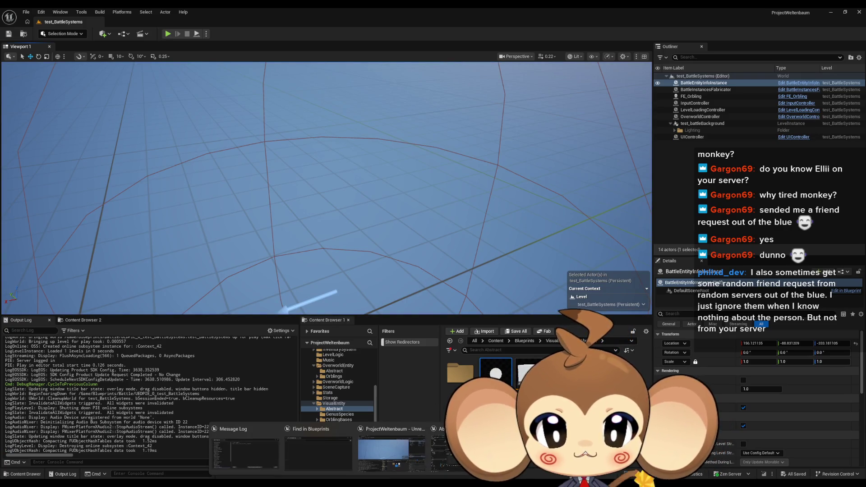
double_click(496, 374)
Step: Delete the 0.5 subtract node, tidy the 2.0 multiply and PI nodes, and duplicate the chain
mouse_move(445, 358)
left_mouse_down()
mouse_move(451, 313)
mouse_move(470, 302)
left_mouse_up()
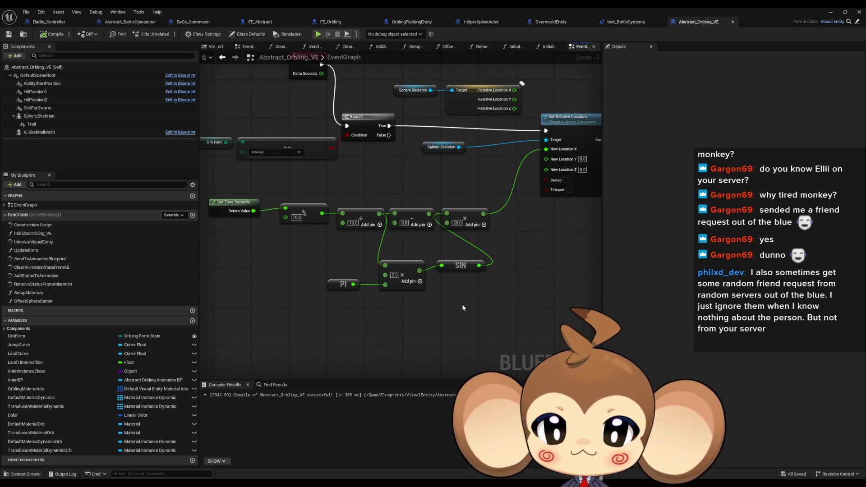
left_click(410, 212)
key("Delete")
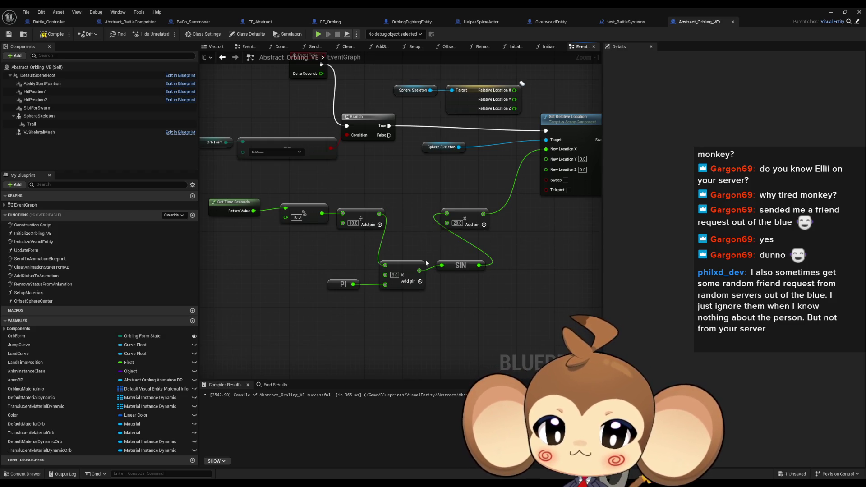
left_click_drag(412, 274, 421, 222)
left_click_drag(331, 287, 349, 249)
left_click_drag(207, 198, 386, 267)
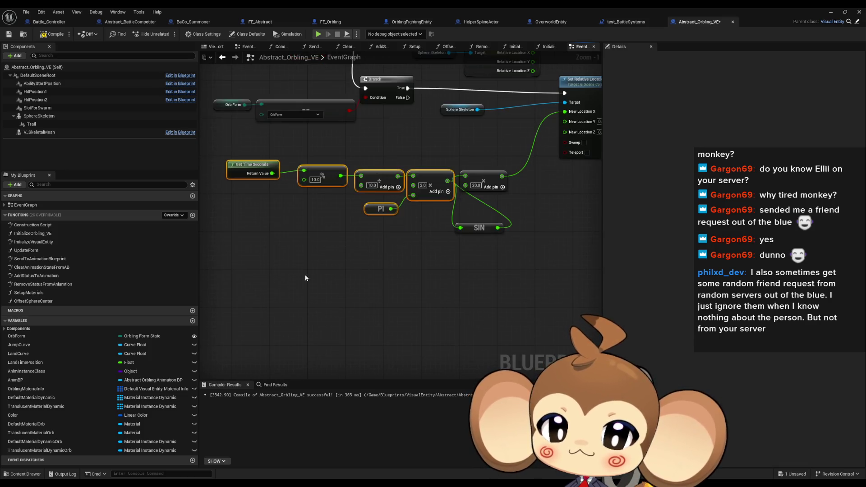
key("ctrl+c")
key("ctrl+v")
Step: Add a Make Literal Float of 10 feeding the modulo and divide nodes
left_click_drag(304, 180, 269, 202)
type("l")
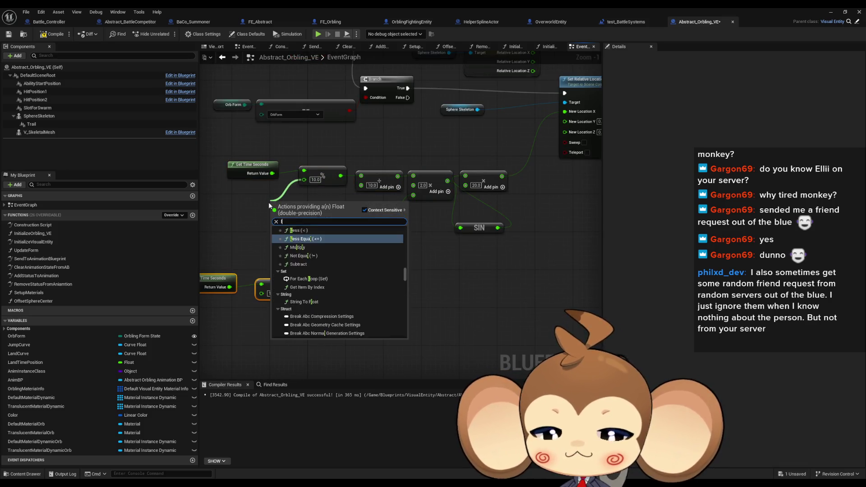
type("iter")
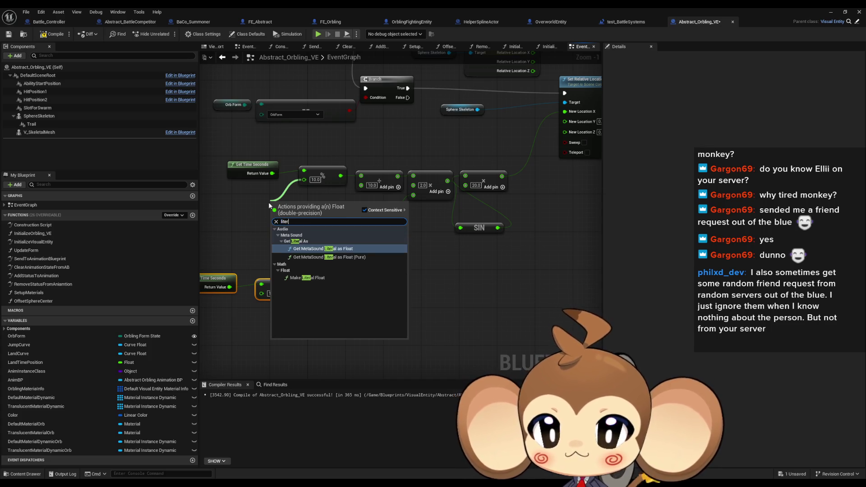
key("Down")
key("Down")
key("Return")
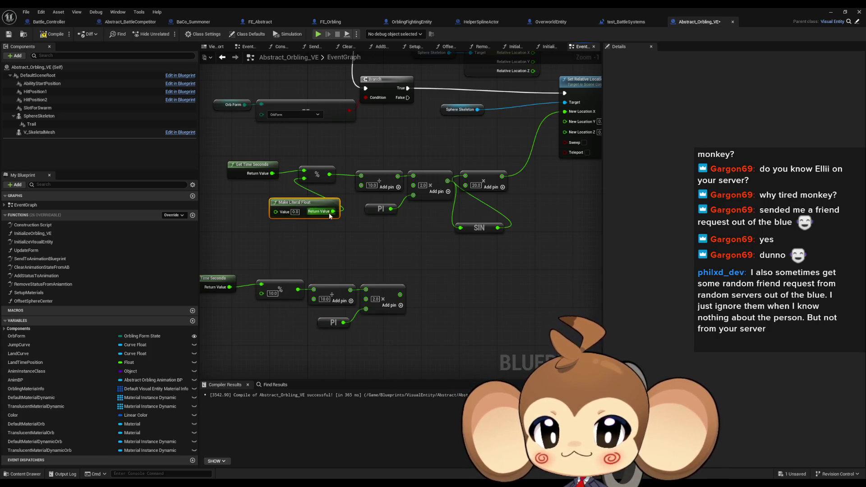
left_click_drag(354, 194, 361, 186)
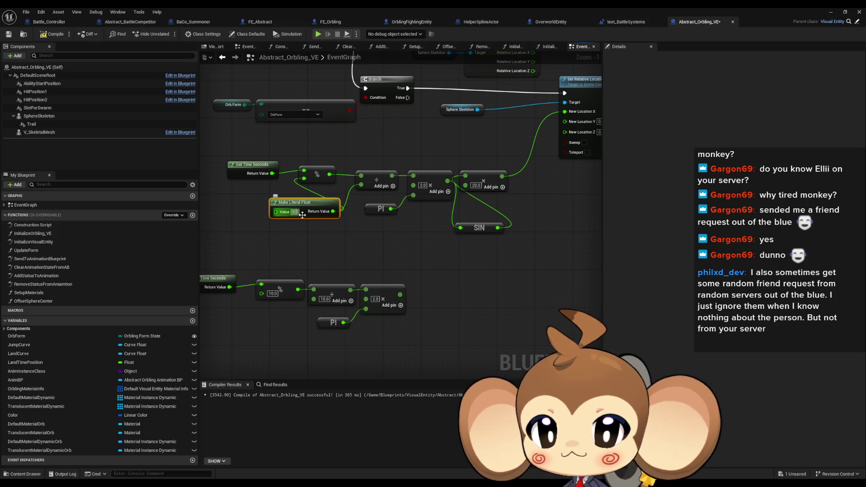
left_click(295, 212)
type("10")
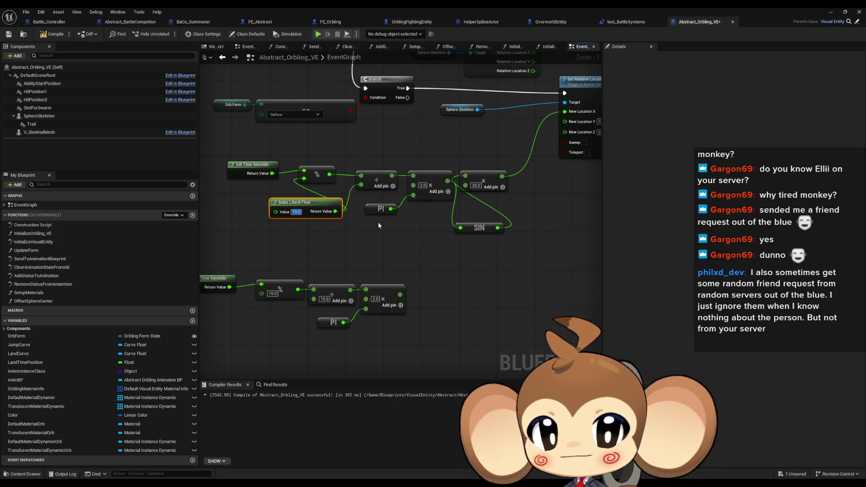
key("Return")
left_click_drag(294, 203, 265, 203)
Step: Place SIN beside the 20.0 multiply node and delete the old copied node group
left_click_drag(482, 176, 527, 190)
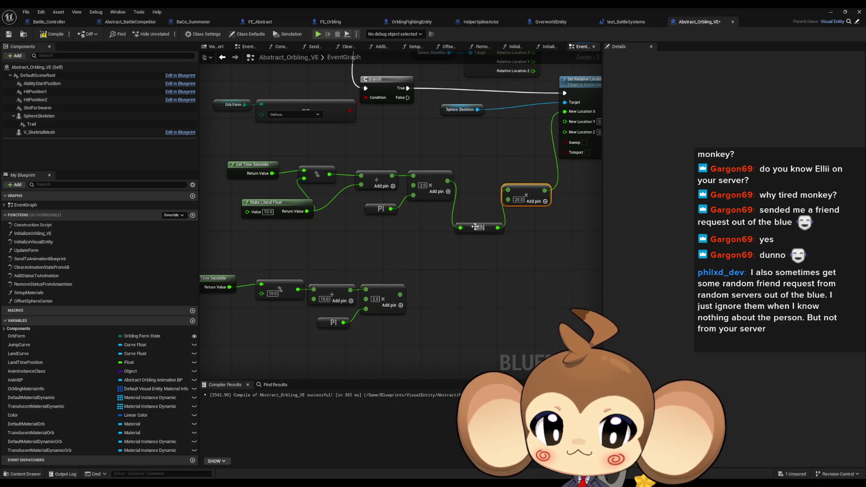
left_click_drag(477, 227, 428, 213)
left_click_drag(528, 194, 490, 184)
left_click(358, 219)
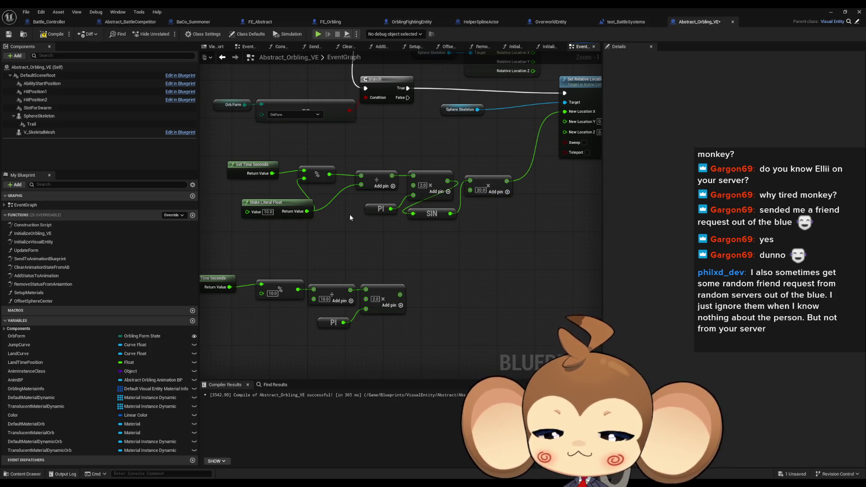
left_click_drag(244, 252, 474, 318)
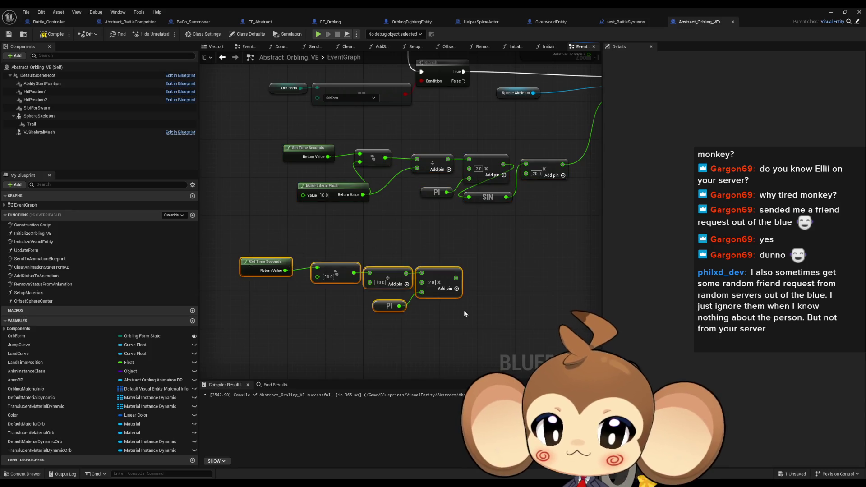
key("Delete")
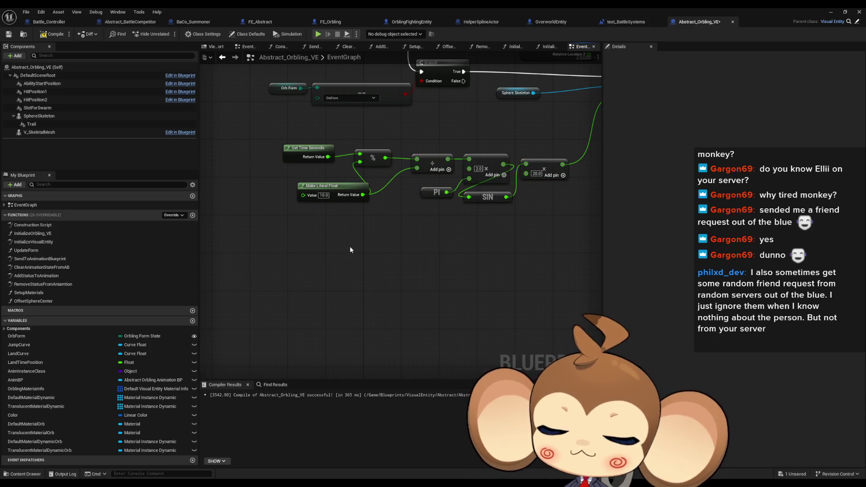
Step: Paste two more copies of the oscillation chain and wire one into New Location Z
key("ctrl+v")
left_click_drag(354, 249, 404, 240)
key("ctrl+v")
left_click_drag(368, 300, 372, 334)
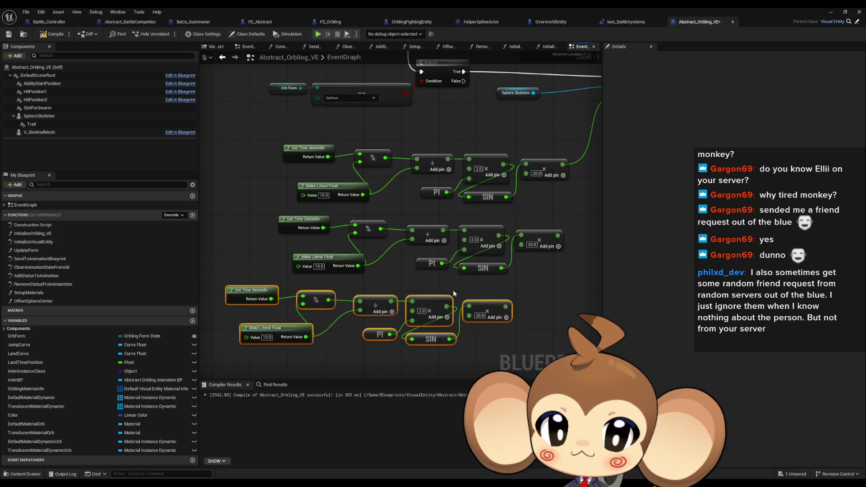
mouse_move(515, 308)
left_mouse_down()
mouse_move(556, 272)
mouse_move(586, 190)
mouse_move(545, 160)
mouse_move(530, 134)
mouse_move(499, 248)
mouse_move(458, 251)
left_mouse_up()
Step: Wire a chain into New Location Y and set the middle and top speeds to 11 and 7
left_click(537, 231)
left_click_drag(472, 296, 524, 293)
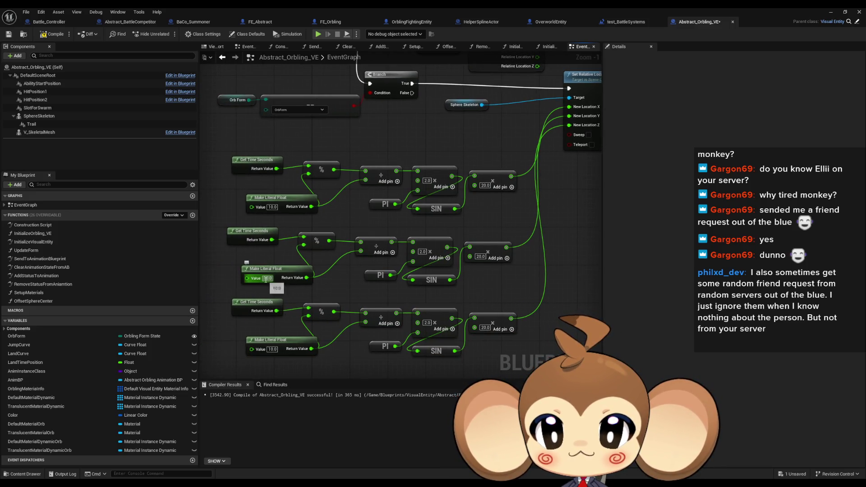
left_click(296, 296)
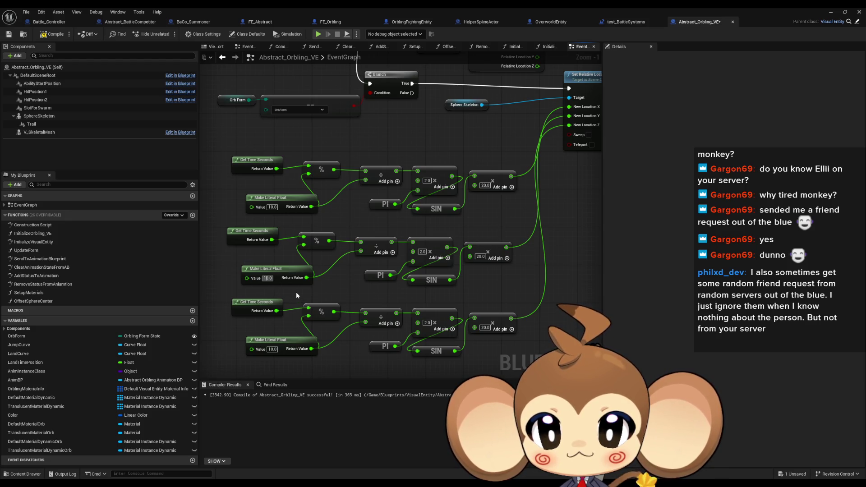
type("11")
left_click(272, 207)
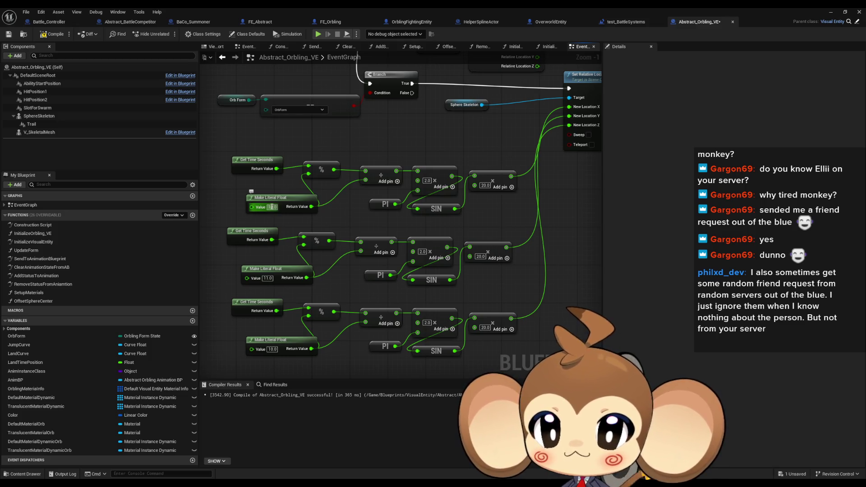
type("7")
Step: Set the bottom chain's speed literal to 13 and minimize the blueprint editor
left_click_drag(314, 349, 317, 316)
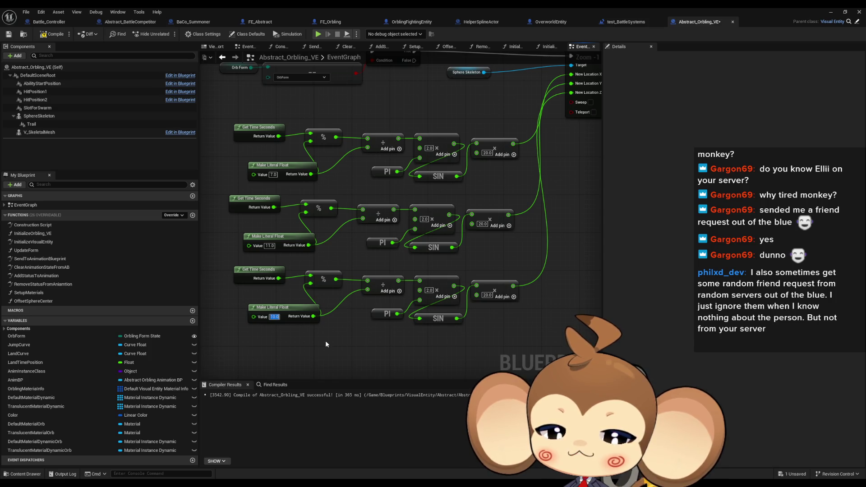
type("13")
key("Return")
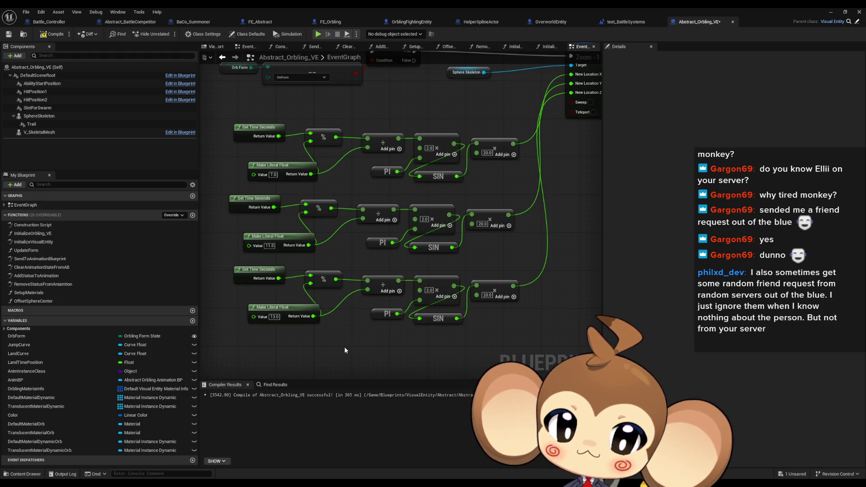
left_click_drag(397, 351, 359, 345)
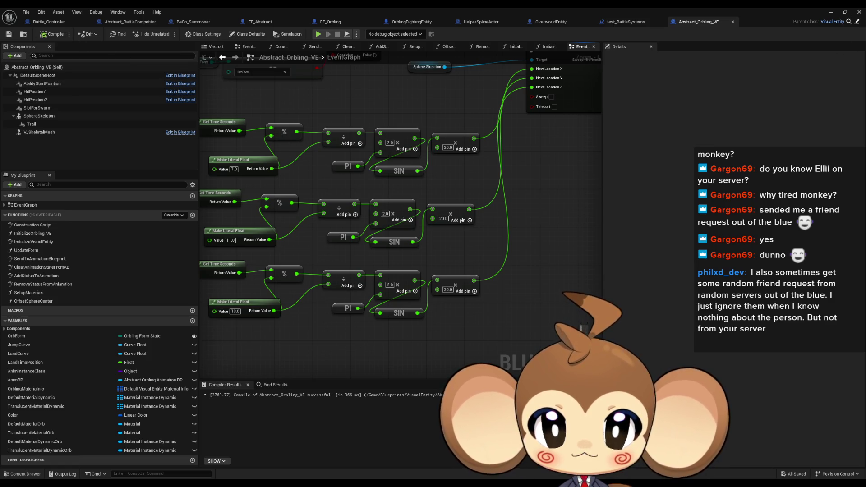
left_click(835, 13)
Step: Play the level, watch the orb's new movement, then stop the session
left_click(167, 34)
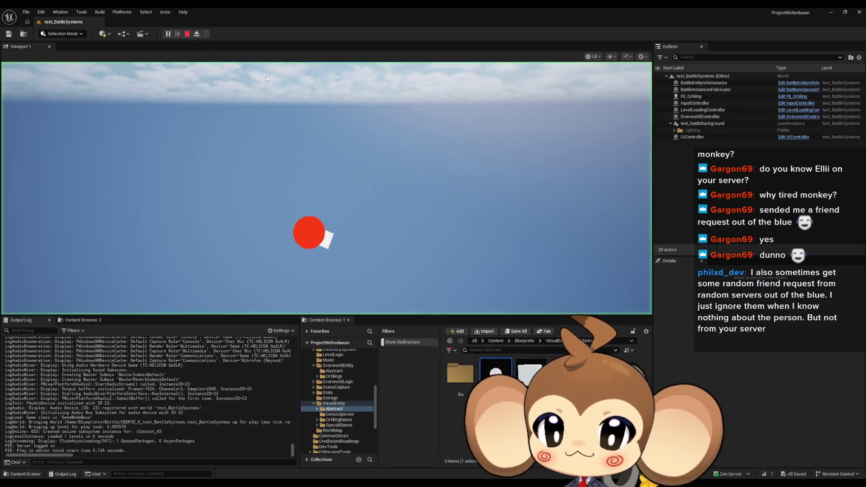
left_click(437, 207)
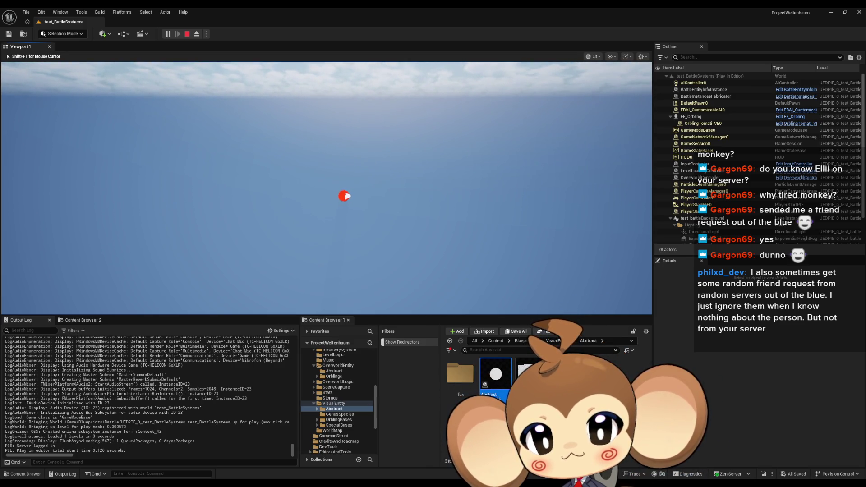
left_click(187, 34)
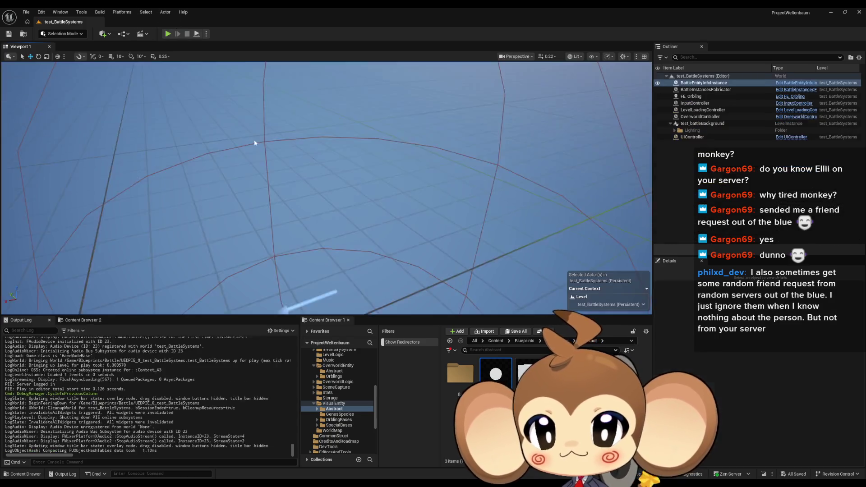
Step: Change the top, middle and bottom speed literals to 3.5, 5.5 and 6.5
left_click(372, 463)
left_click_drag(208, 171, 343, 166)
type("3.5")
key("Return")
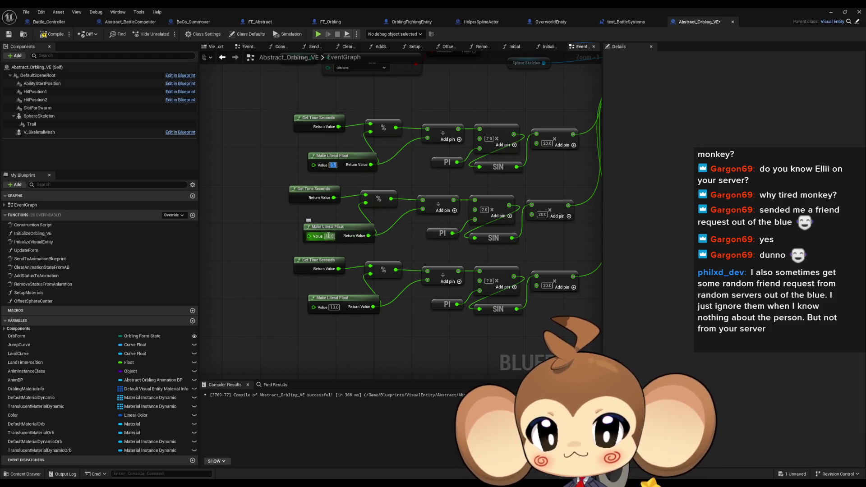
type("5.5")
key("Return")
left_click(334, 308)
type("6.5")
key("Return")
left_click(831, 13)
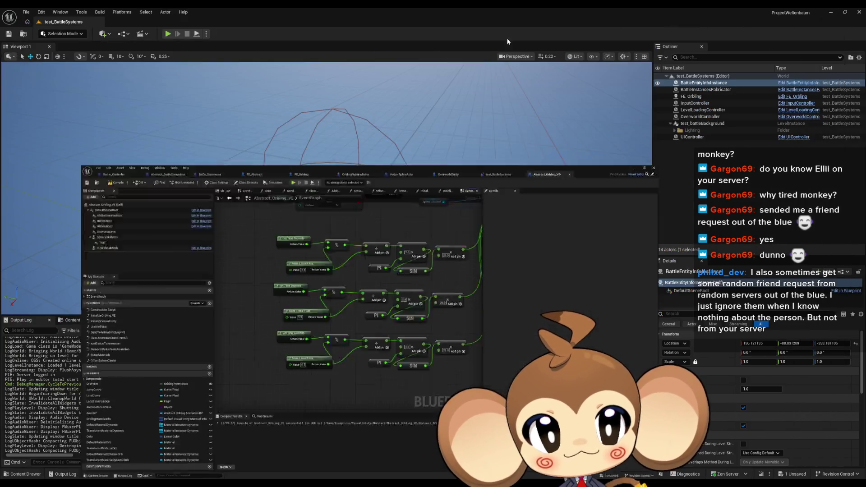
Step: Play-test the slower orb, cycle the debug view with Shift+F1, and exit with Esc
left_click(167, 34)
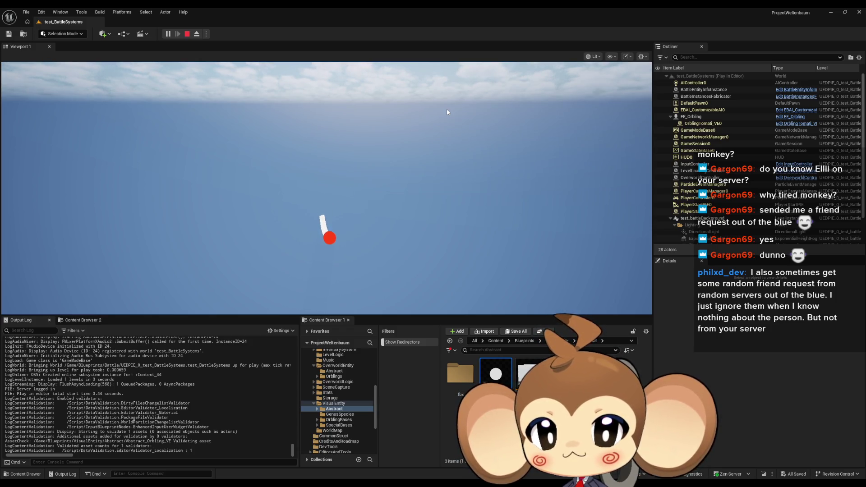
left_click(448, 150)
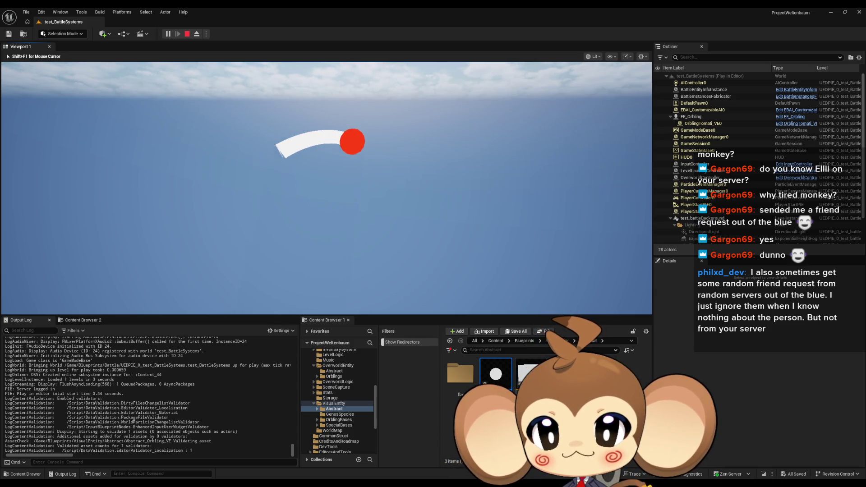
key("shift+F1")
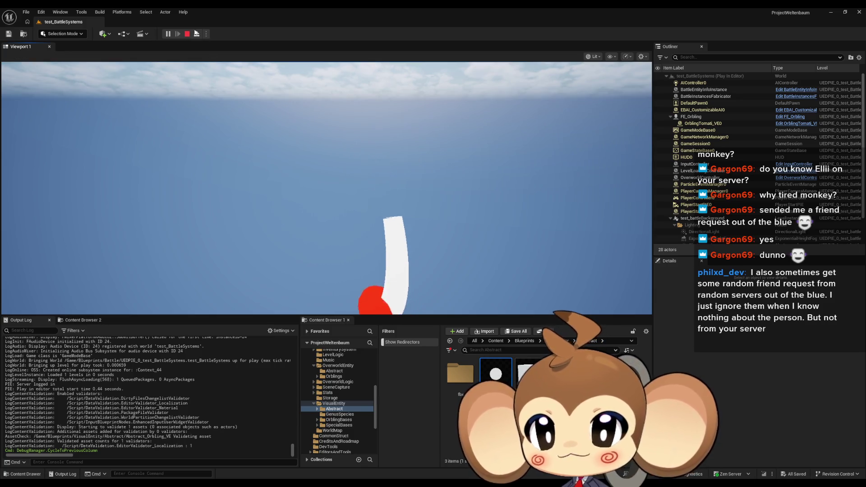
key("Escape")
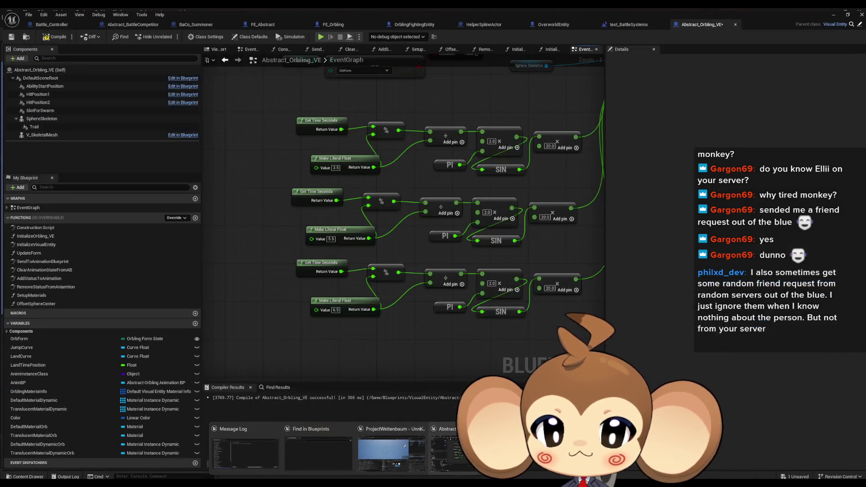
Step: Link Initialize Fighting Entity to Fly to Slot in the test_BattleSystems blueprint
left_click(458, 453)
left_click(626, 22)
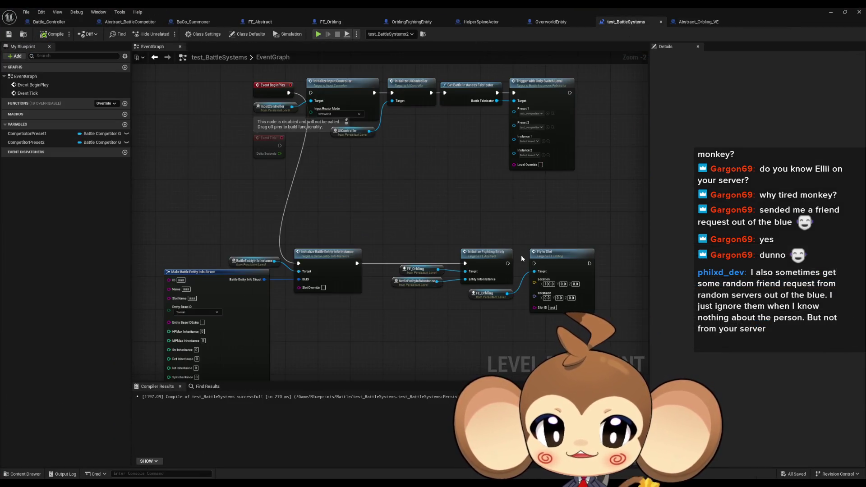
left_click_drag(508, 263, 535, 263)
left_click(845, 12)
left_click(773, 46)
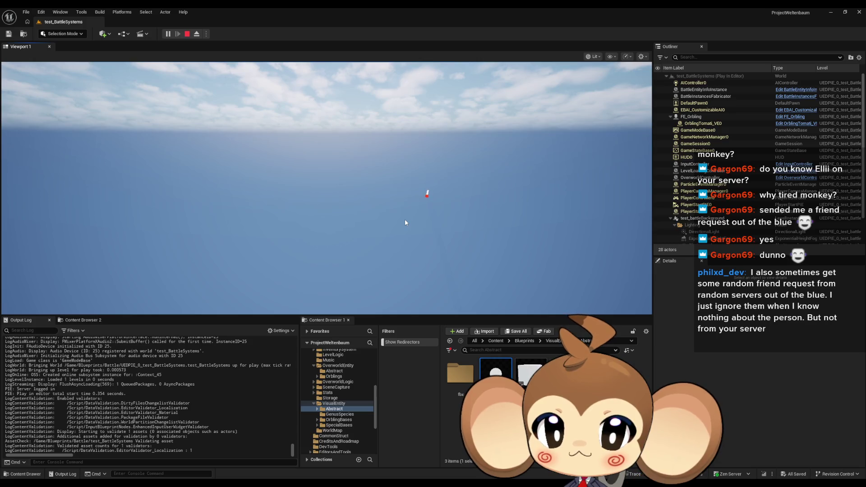
Step: Stop and restart the play test, end it, and bring the test_BattleSystems blueprint forward
left_click(187, 35)
left_click(177, 30)
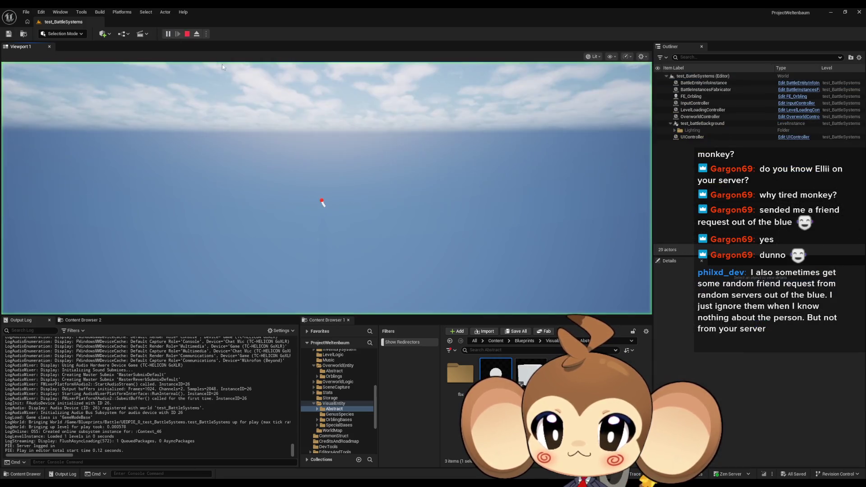
left_click(187, 34)
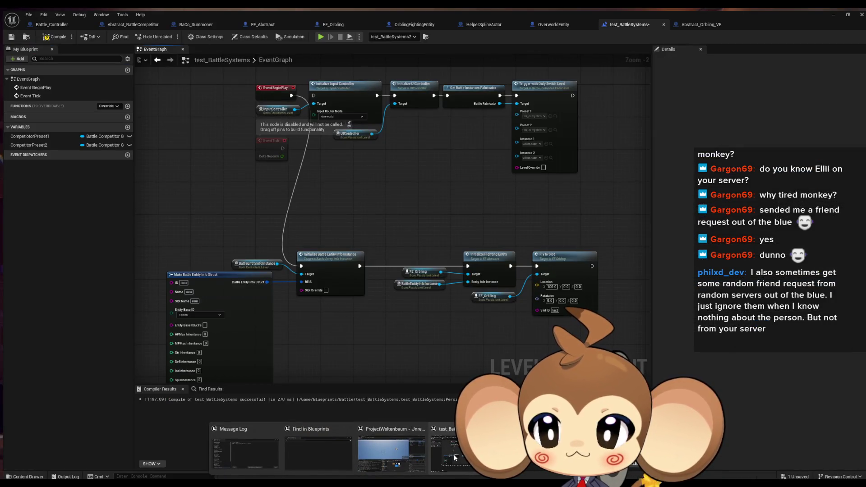
left_click(455, 458)
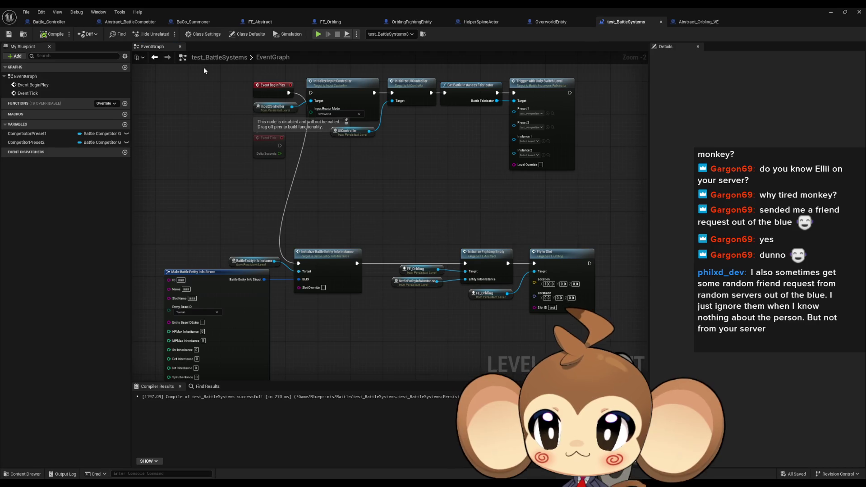
Step: Set Abstract_Orbling_VE's speed literals to 1.75, 2.75 and 3.25, then start a play test
left_click(676, 22)
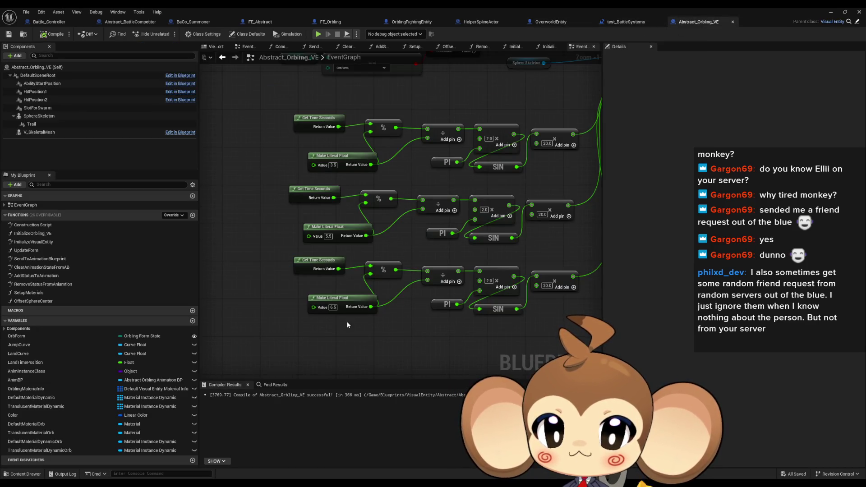
left_click(333, 165)
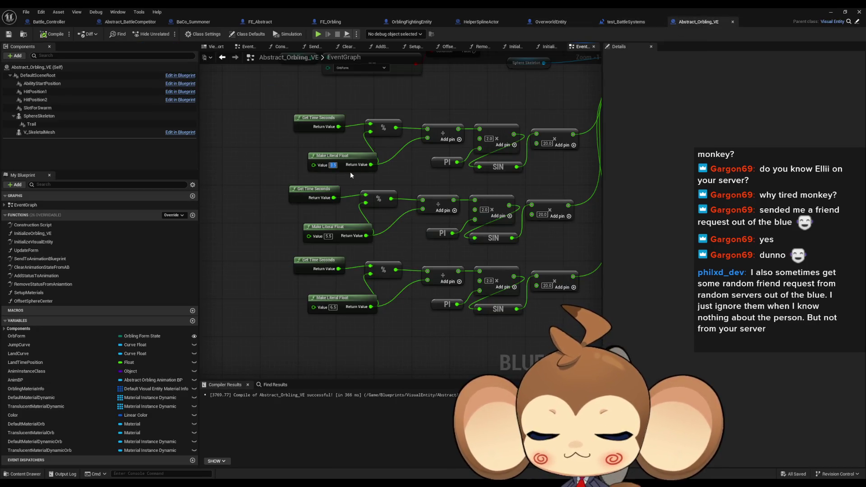
type("1.75")
left_click(331, 236)
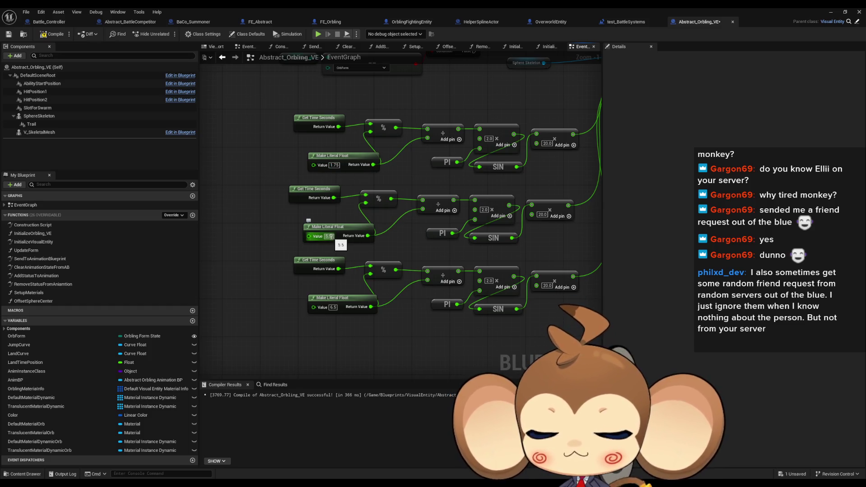
type("2.75")
key("Return")
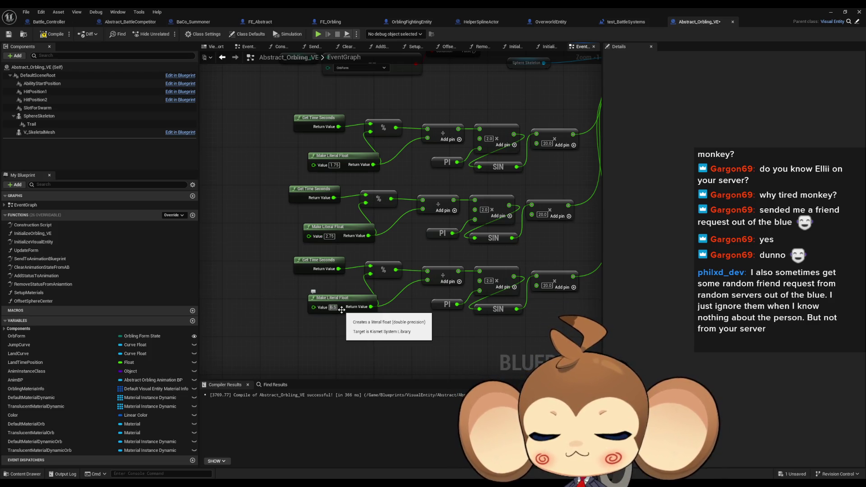
left_click(333, 307)
type("3.25")
key("Return")
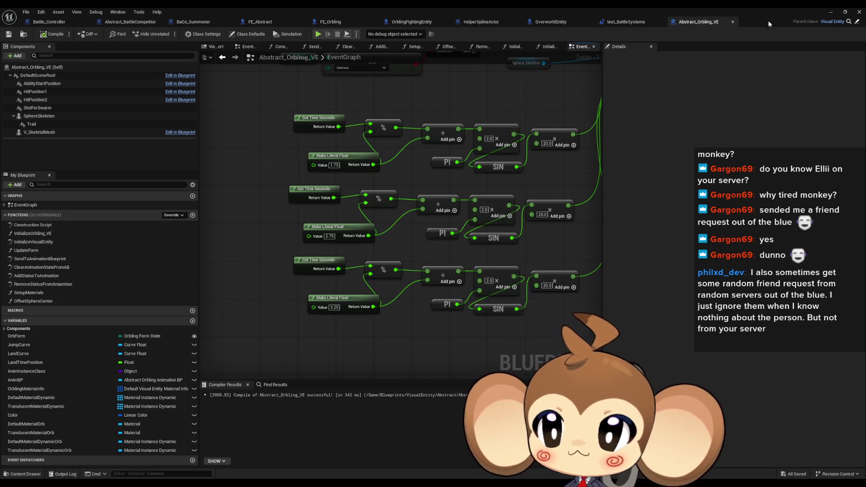
left_click(845, 12)
left_click(169, 35)
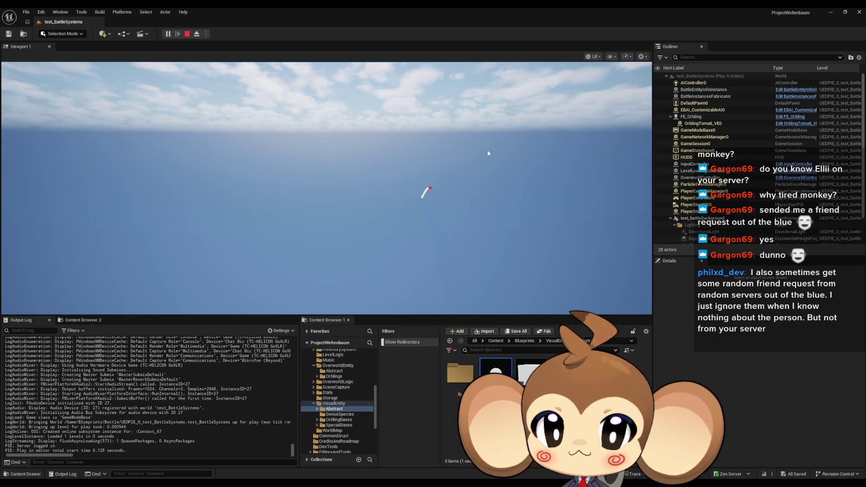
Step: Stop and restart the play test a couple of times, then end it
left_click(187, 34)
left_click(168, 34)
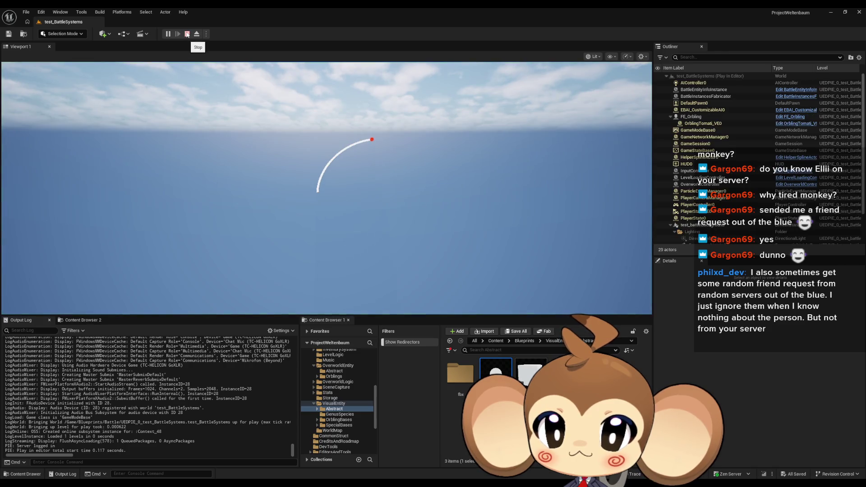
left_click(187, 34)
key("alt+p")
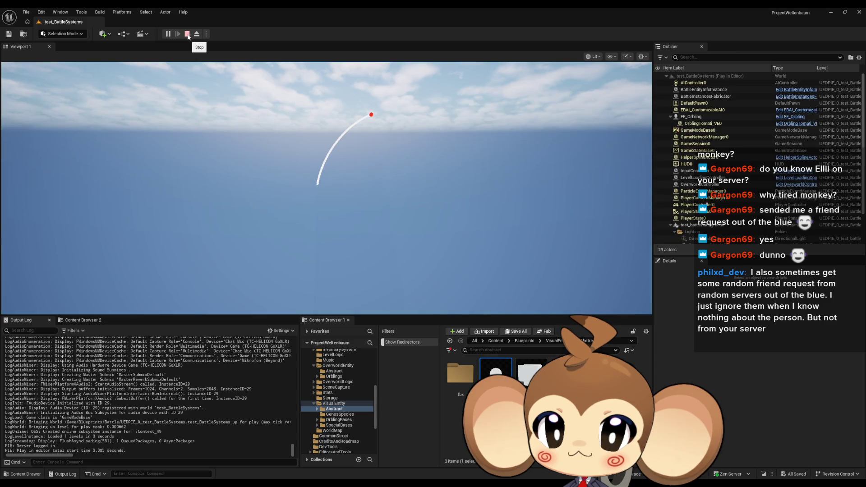
left_click(187, 35)
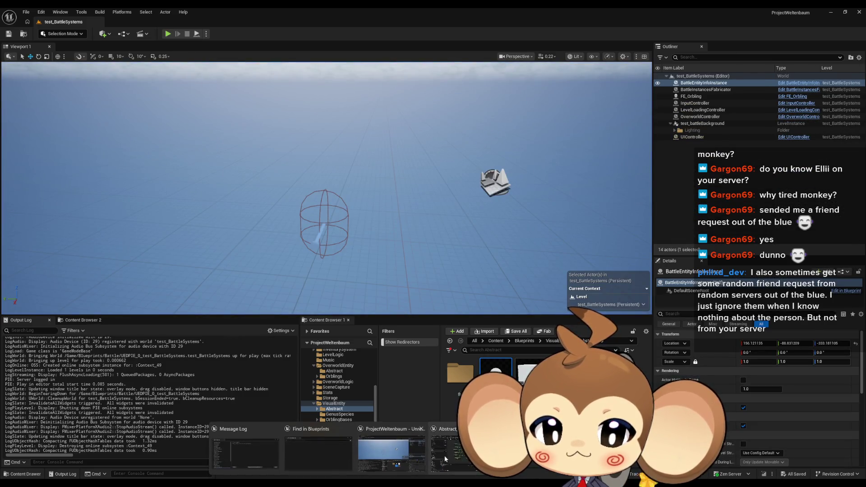
Step: Reopen Abstract_Orbling_VE and select the three speed literal nodes
double_click(496, 370)
left_click(334, 165)
mouse_move(291, 223)
left_mouse_down()
mouse_move(304, 296)
mouse_move(317, 314)
left_mouse_up()
Step: Paste copies of the speed nodes and set the middle and bottom speeds to 0.6875 and 0.8125
key("ctrl+v")
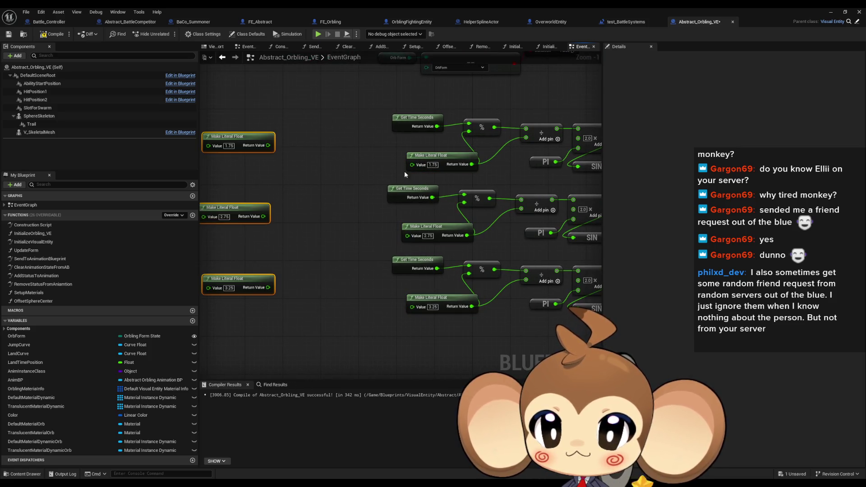
left_click(434, 166)
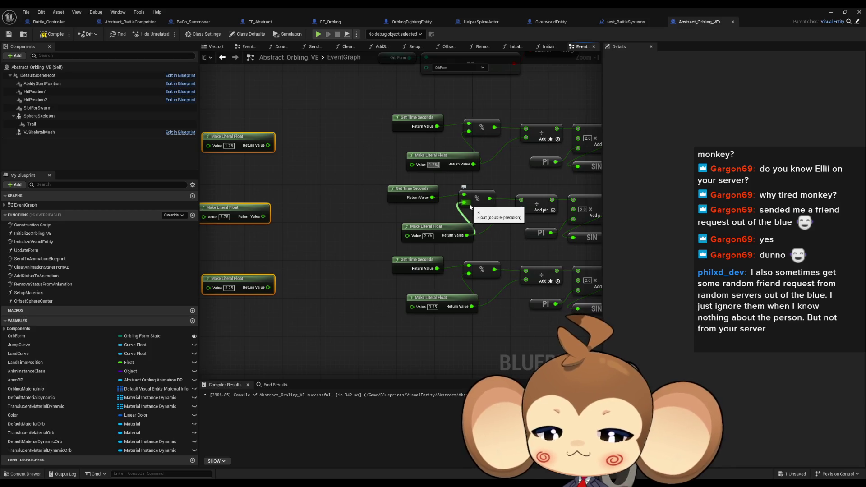
left_click(426, 236)
type("0.6875")
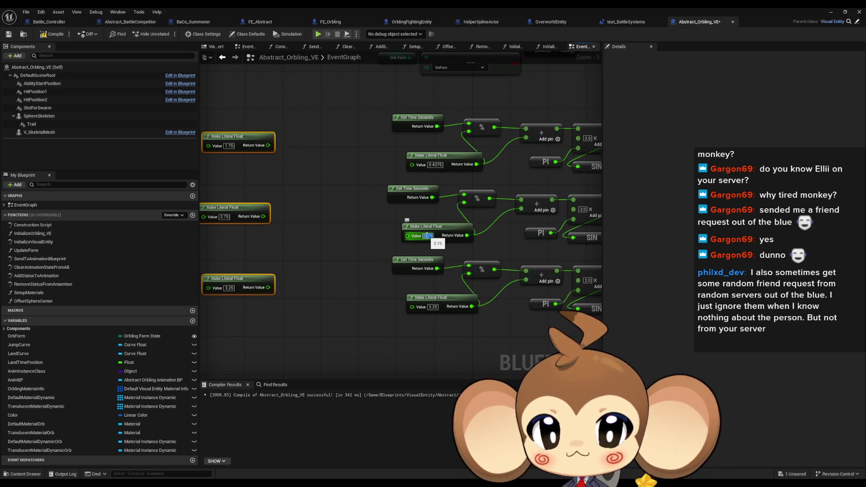
left_click(433, 307)
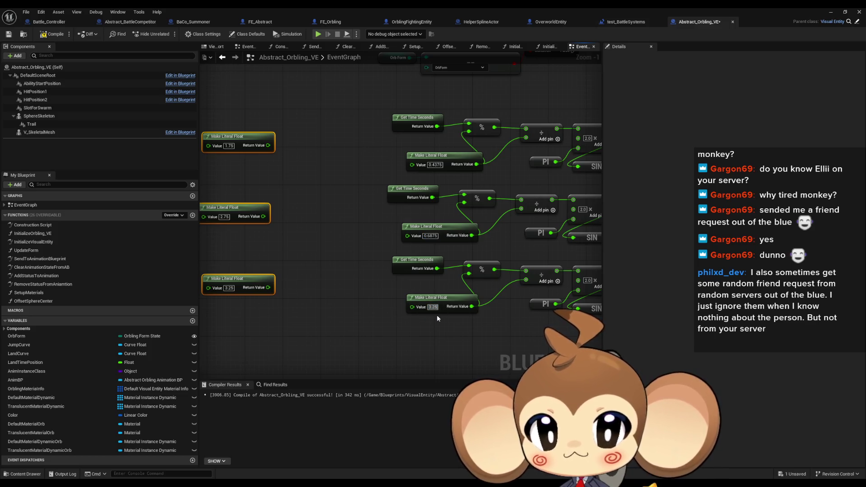
type("0.8125")
Step: Check the orb in the running game, stop it, and reopen Abstract_Orbling_VE
left_click(830, 13)
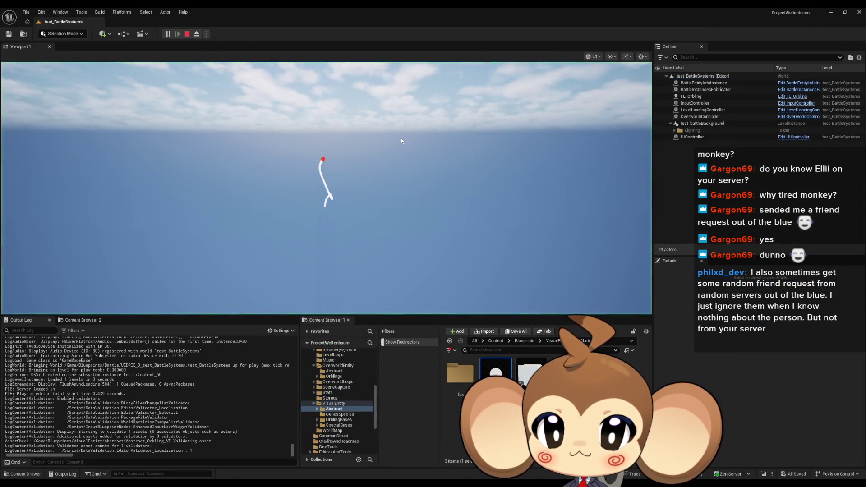
left_click(449, 194)
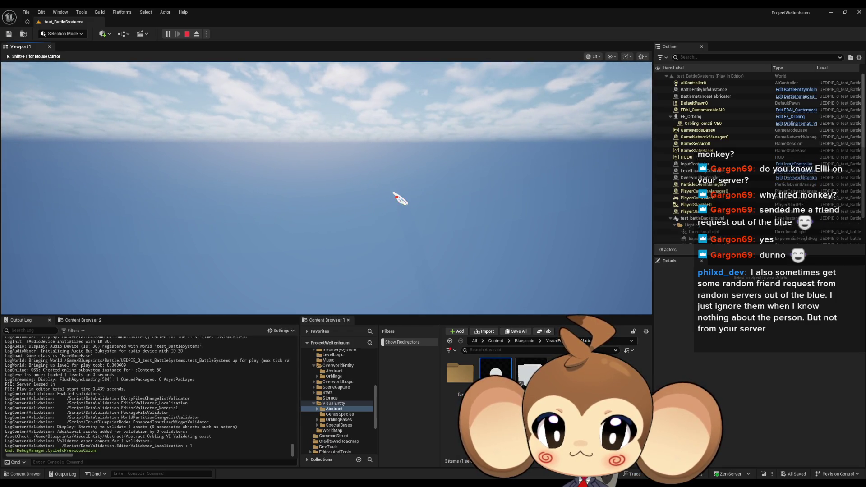
key("shift+F1")
left_click(187, 33)
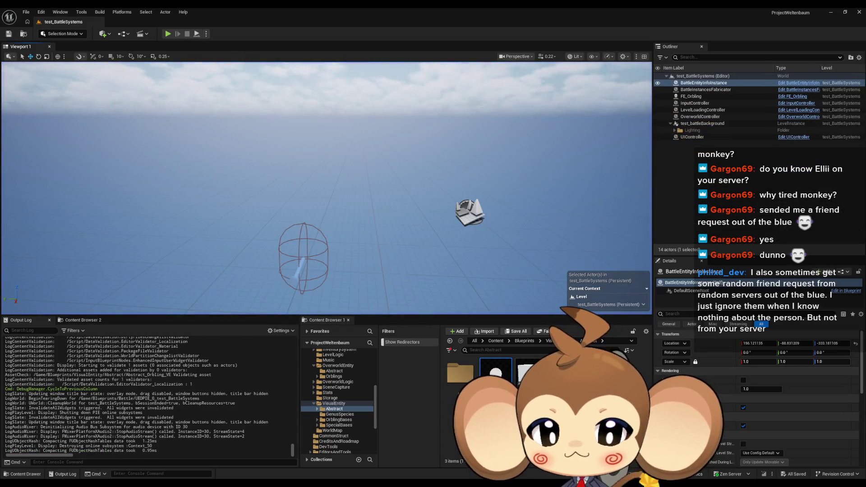
double_click(496, 374)
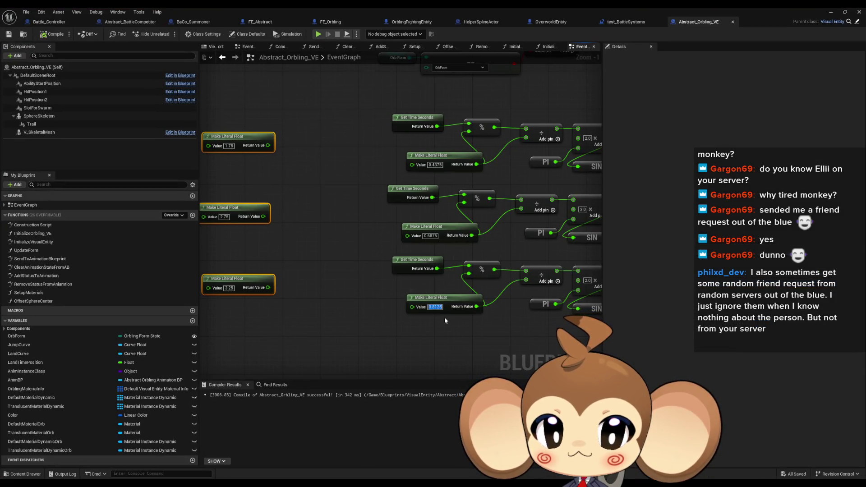
Step: Change the bottom and middle speeds to 1.625 and 1.375, then return to the level editor
key("End")
key("BackSpace")
key("BackSpace")
key("BackSpace")
type("1.625")
key("Return")
left_click(433, 236)
type("1.375")
key("Return")
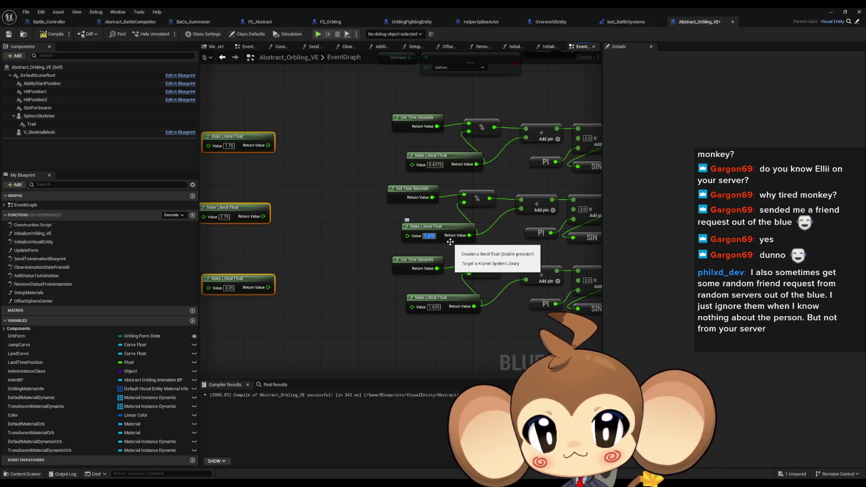
key("shift+Tab")
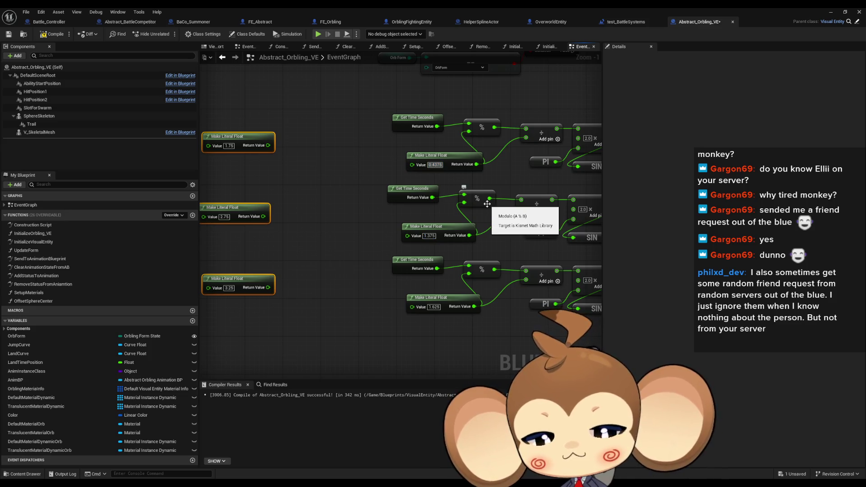
key("alt+Tab")
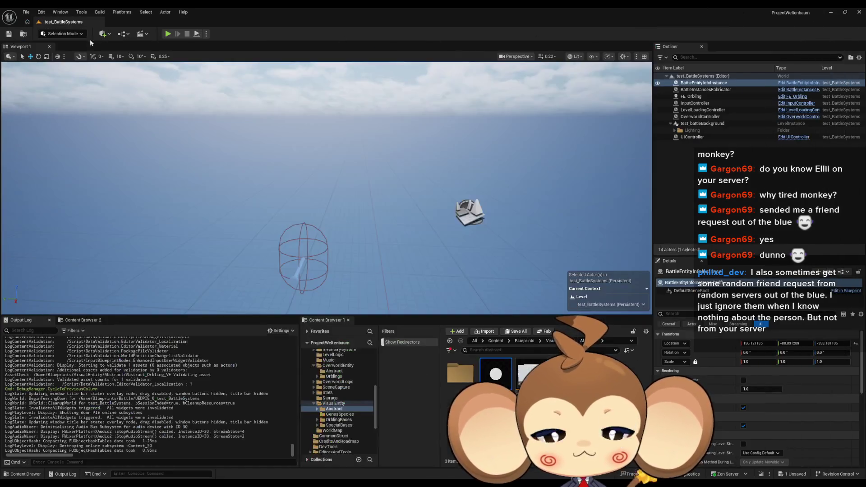
Step: Play-test test_BattleSystems several times in a row to watch the orb's curving trail
key("alt+p")
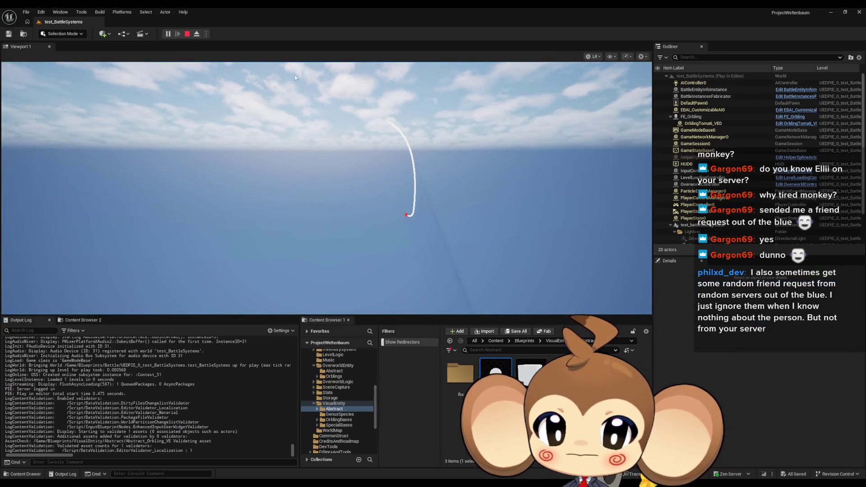
left_click(185, 35)
left_click(169, 34)
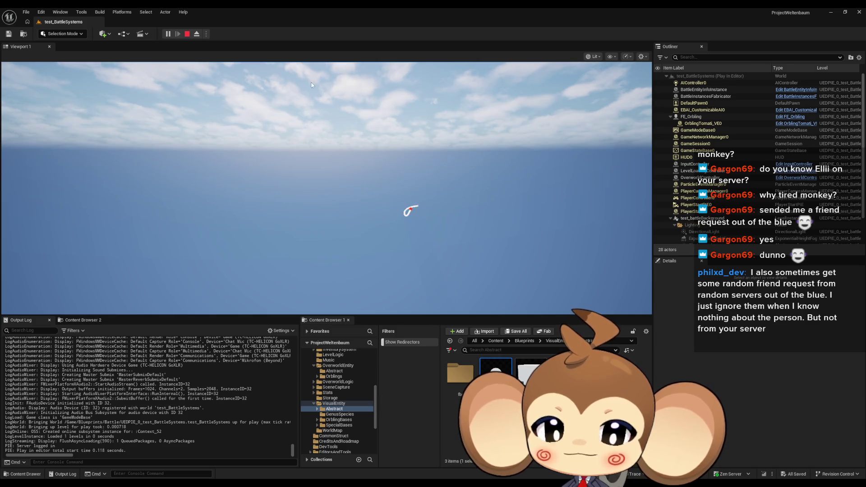
left_click(187, 35)
left_click(171, 35)
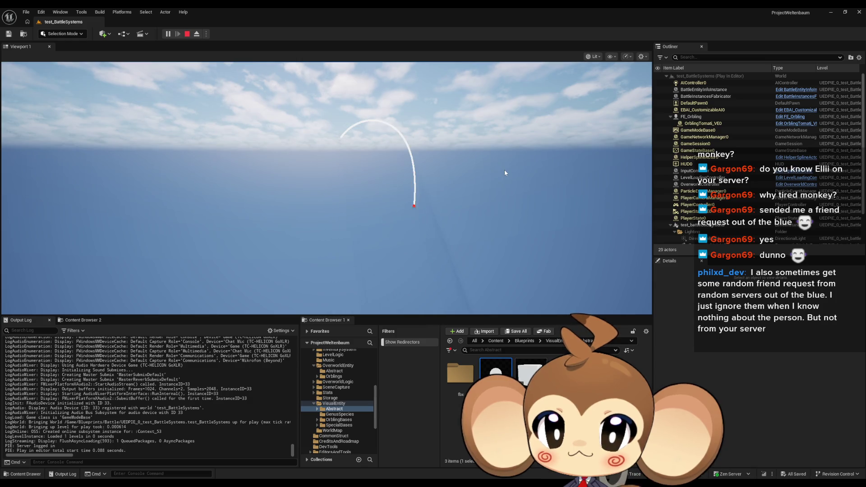
key("Escape")
left_click(168, 34)
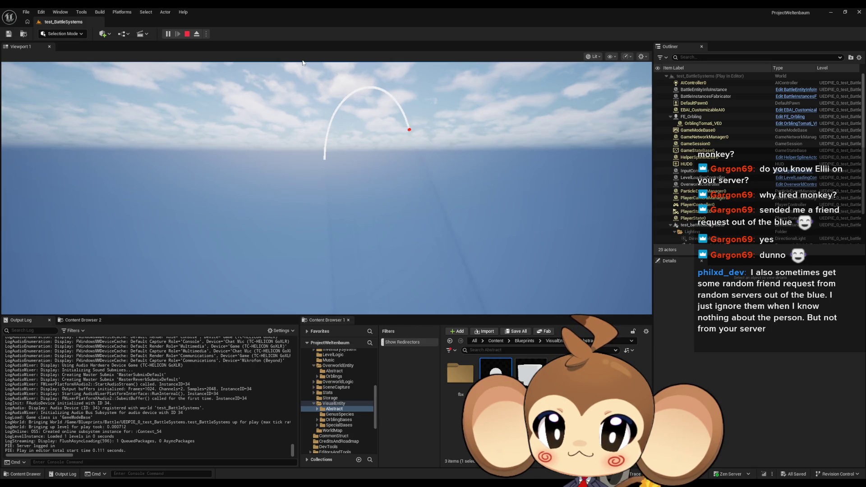
left_click(188, 34)
left_click(174, 35)
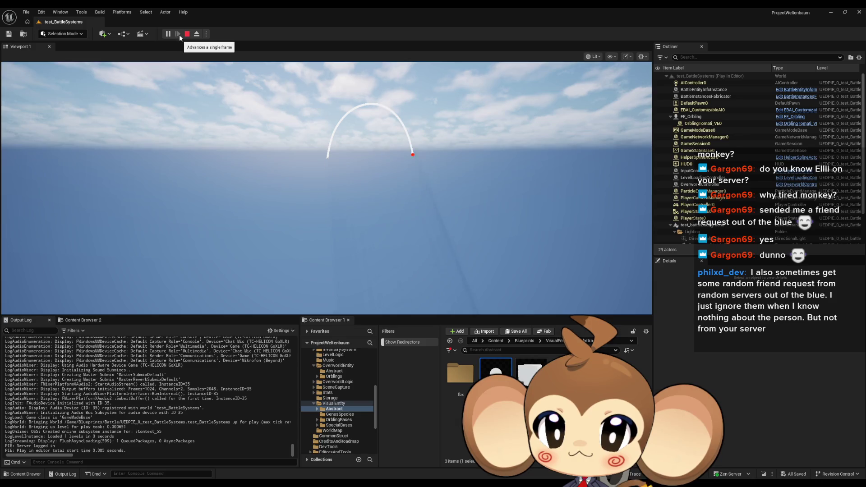
Step: Run a few more play tests, then end the session and return to the level editor
key("Escape")
left_click(169, 36)
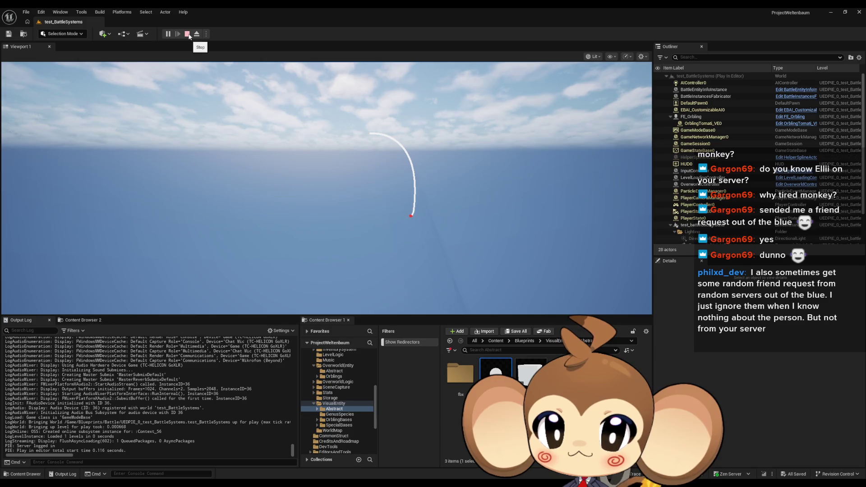
left_click(188, 34)
left_click(170, 34)
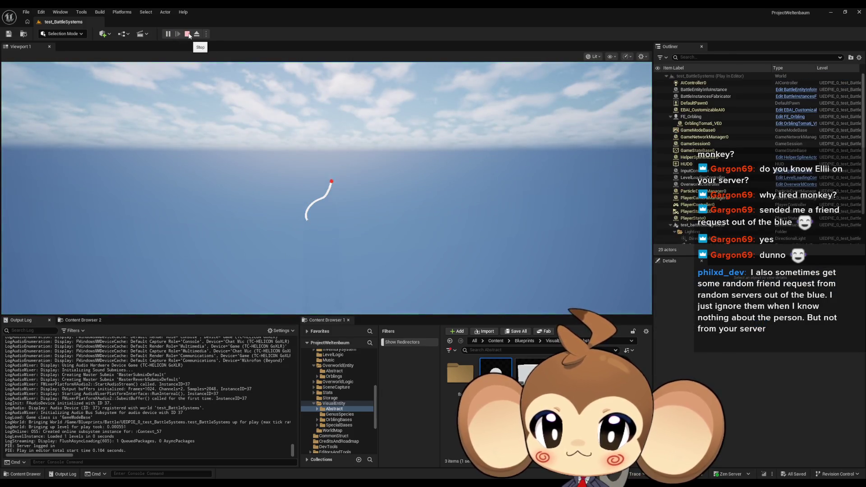
left_click(188, 34)
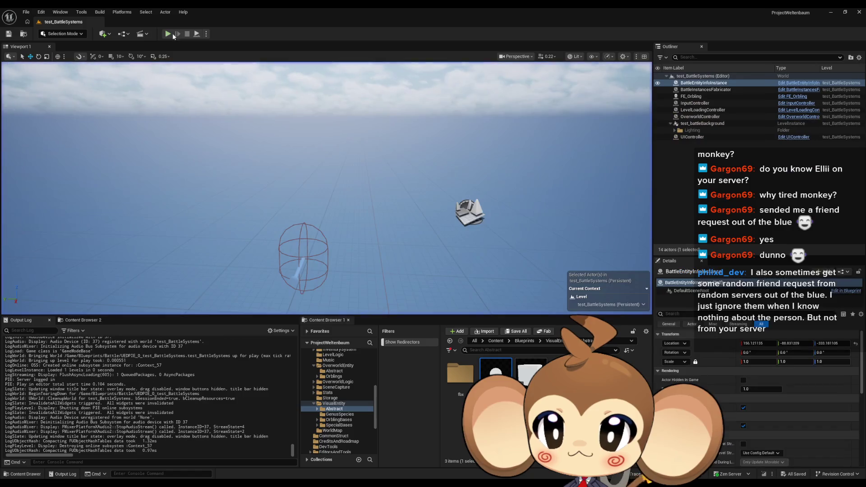
left_click(168, 34)
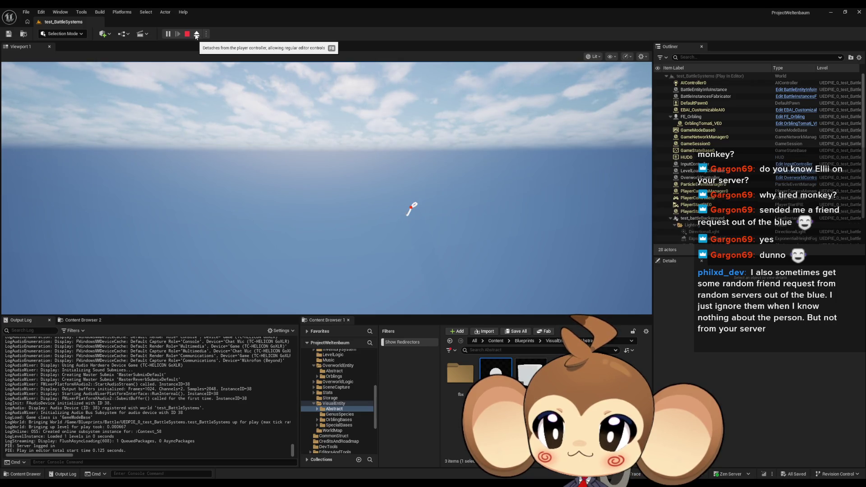
key("Escape")
left_click(170, 37)
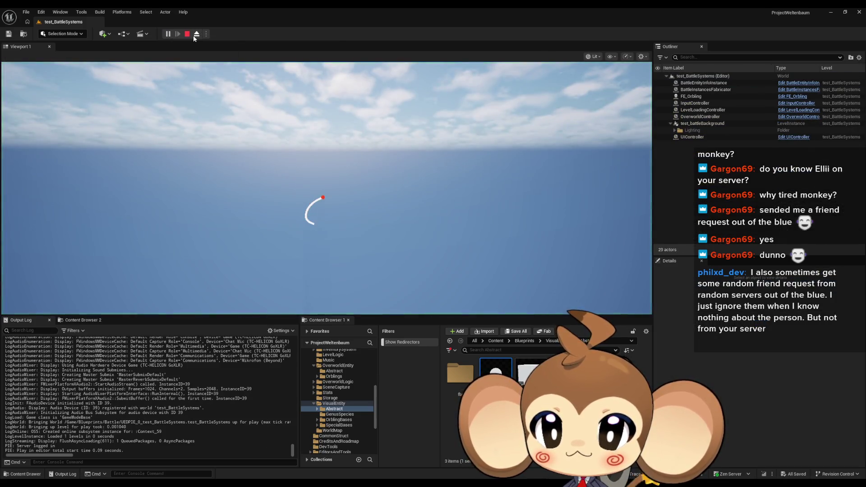
key("Escape")
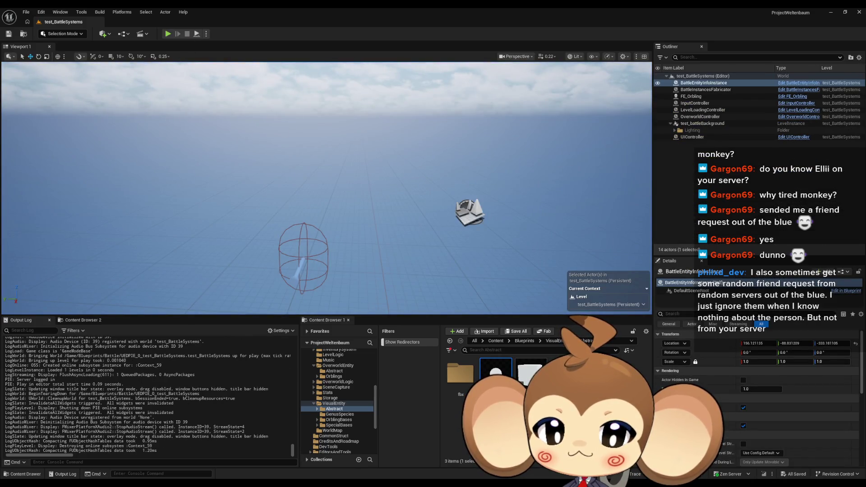
Step: Duplicate FE_Orbling as FE_Orbling2 and move the copy sideways away from the original
left_click(716, 85)
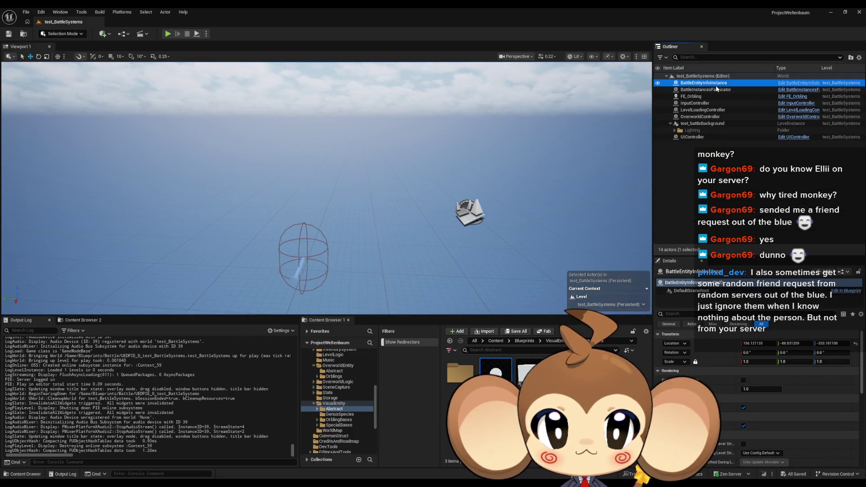
left_click(521, 383)
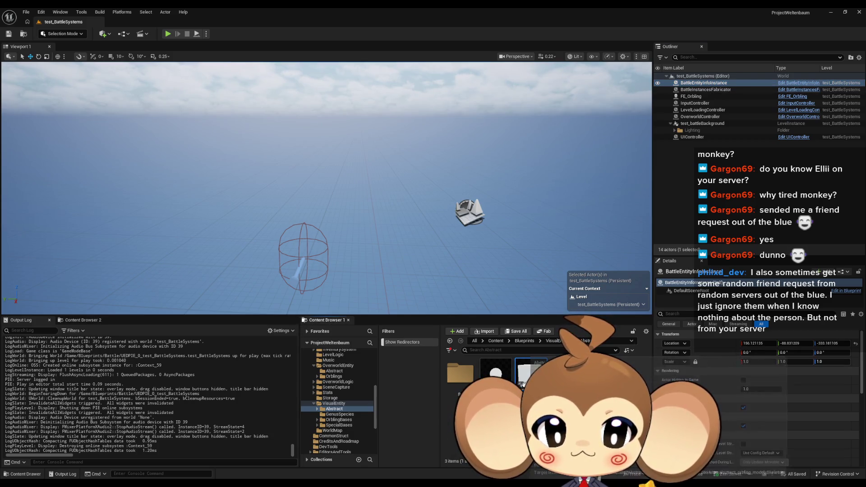
left_click(305, 237)
left_click(695, 95)
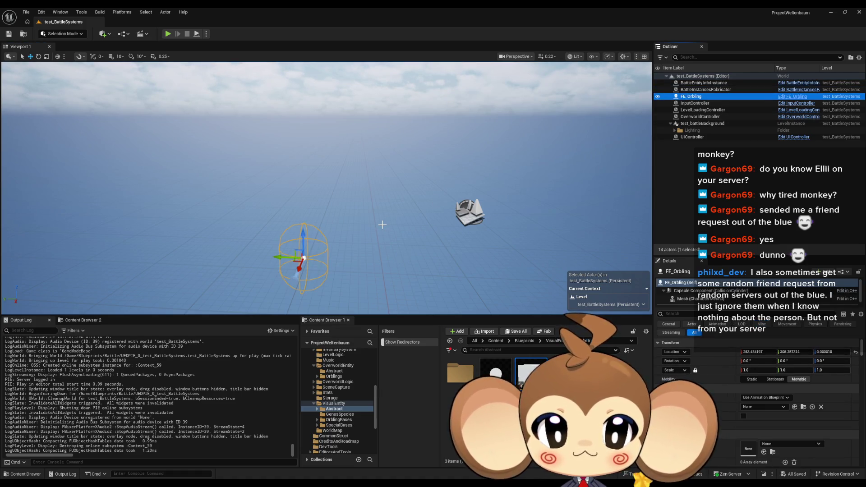
key("ctrl+c")
key("ctrl+v")
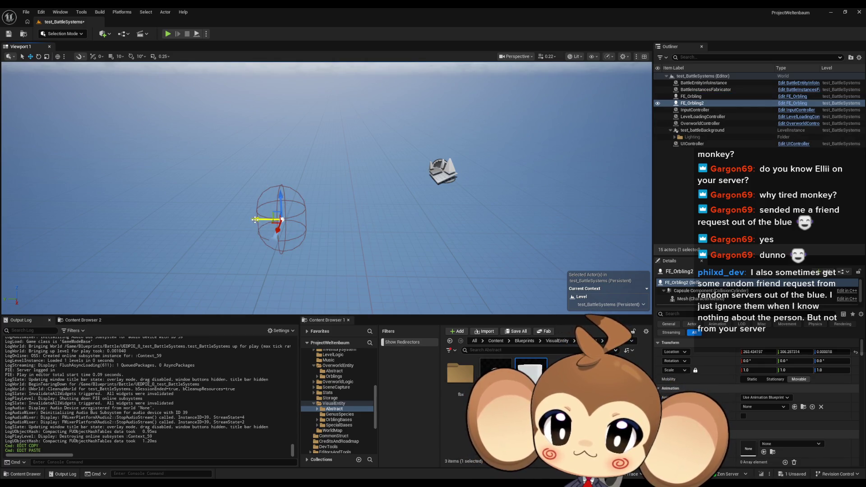
left_click_drag(254, 220, 473, 225)
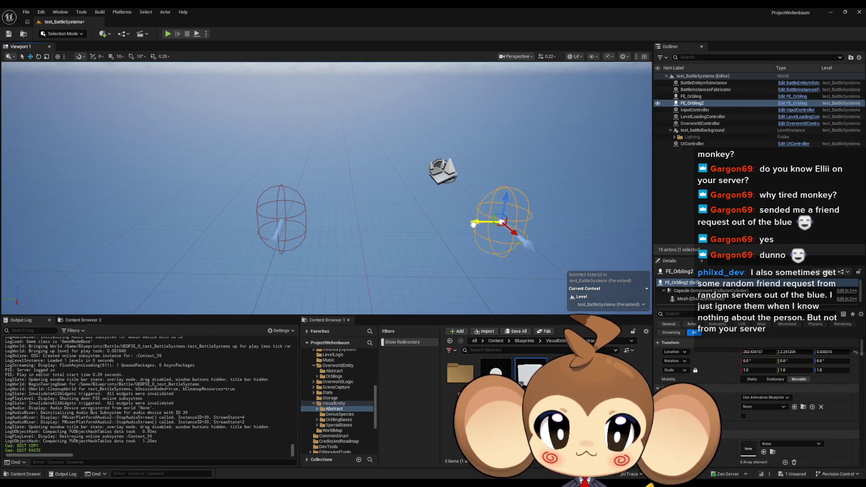
Step: Duplicate BattleEntityInfoInstance as BattleEntityInfoInstance2
left_click(713, 83)
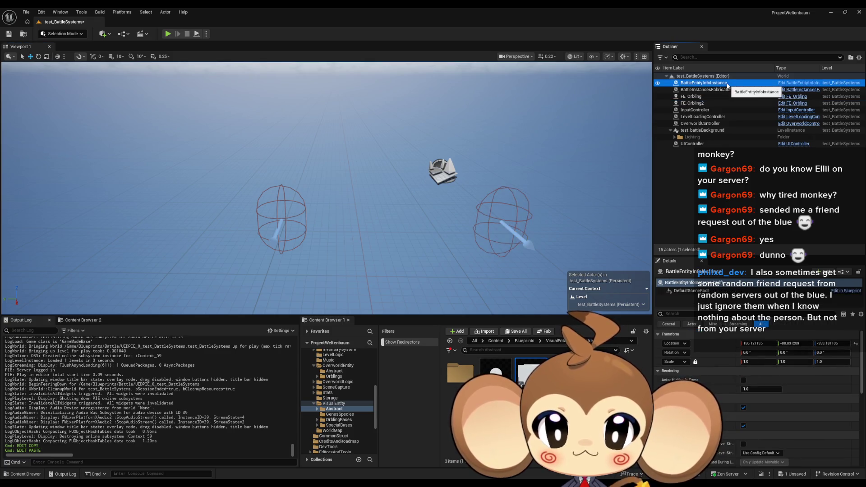
double_click(727, 84)
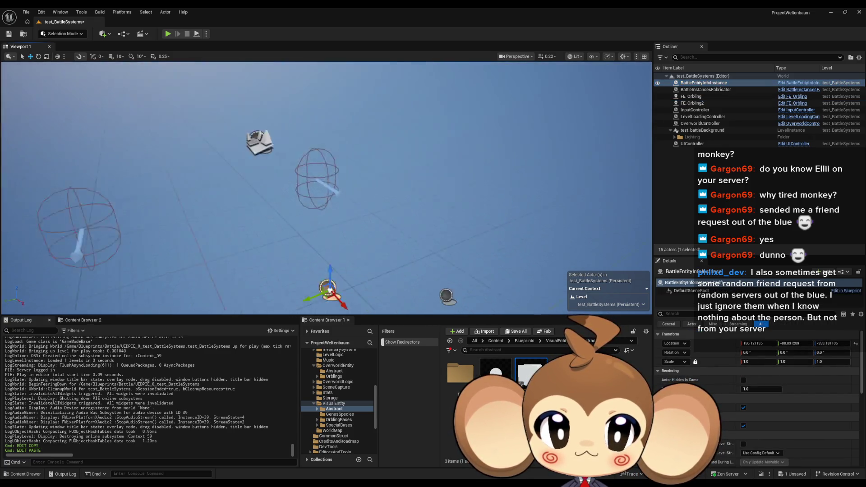
key("ctrl+c")
key("ctrl+v")
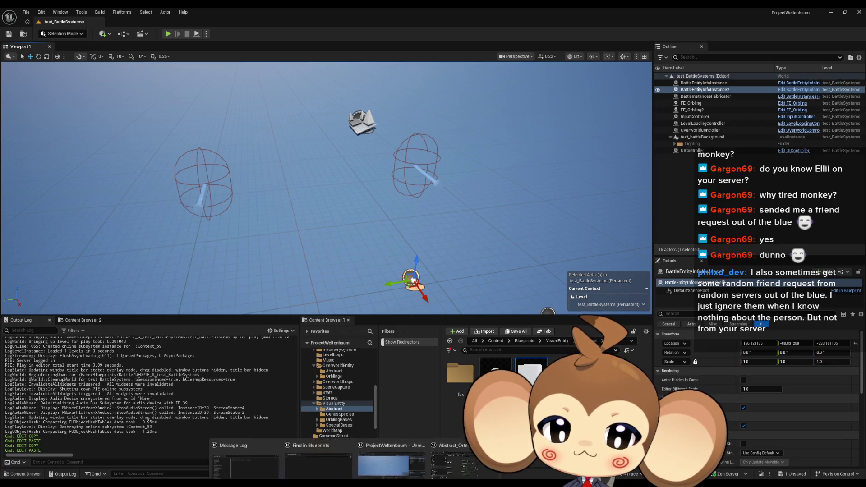
left_click(453, 461)
Step: Add BattleEntityInfoInstance2 and FE_Orbling2 references to the level blueprint, below the existing chain
double_click(384, 7)
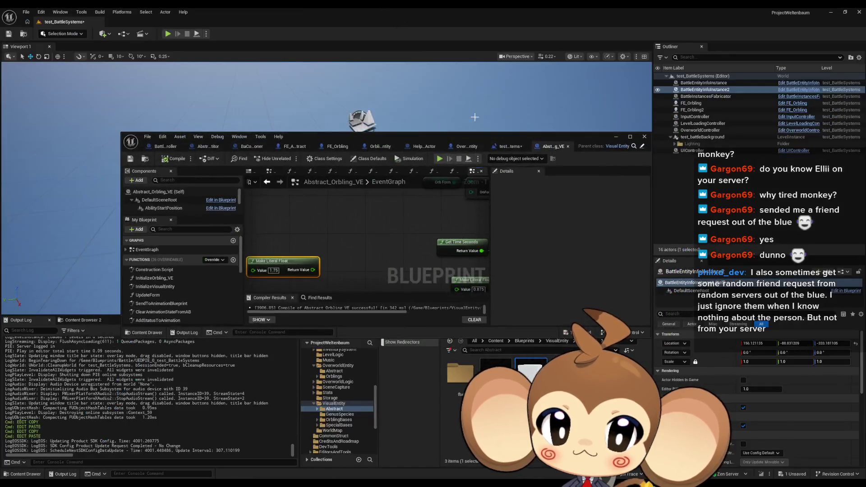
left_click_drag(494, 134, 439, 125)
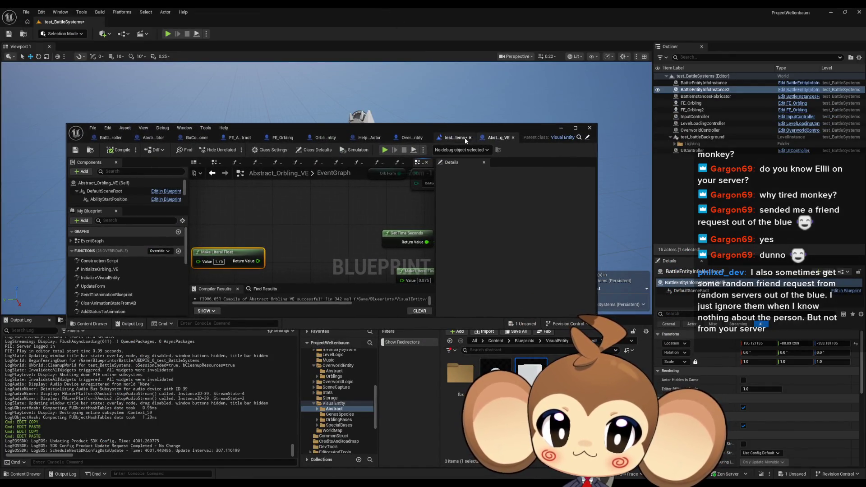
left_click(512, 138)
mouse_move(704, 90)
left_mouse_down()
mouse_move(469, 270)
mouse_move(440, 267)
left_mouse_up()
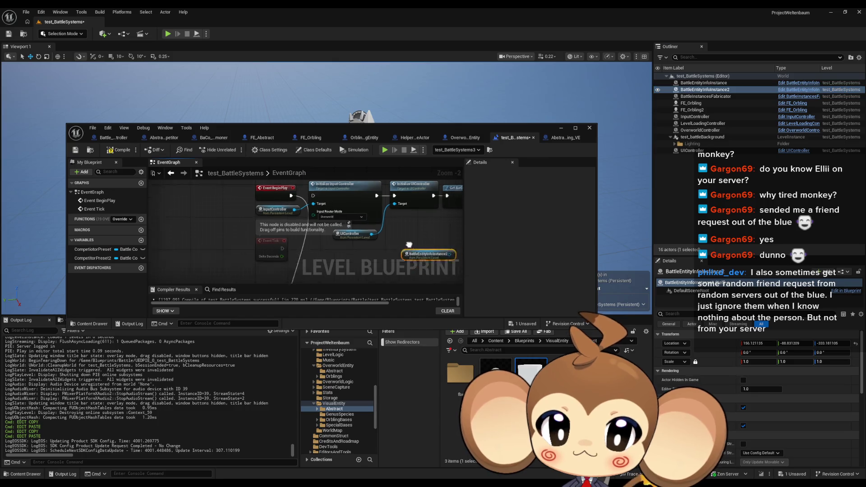
left_click(706, 109)
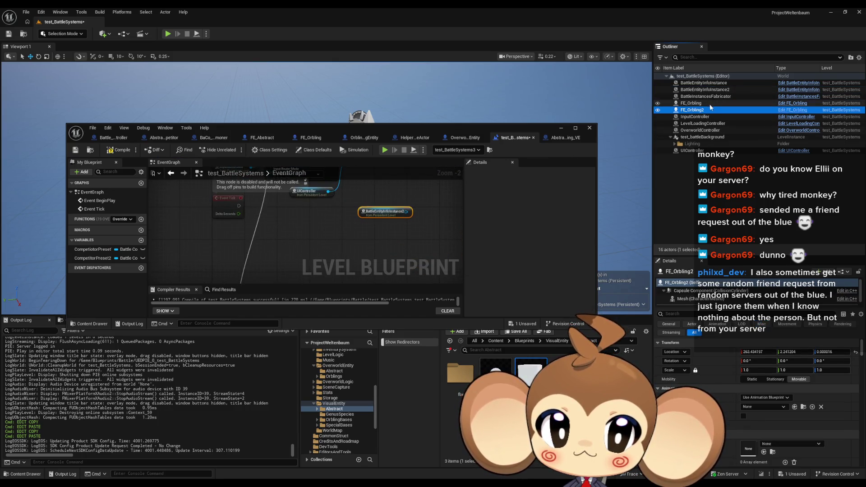
left_click_drag(693, 112, 366, 264)
double_click(343, 134)
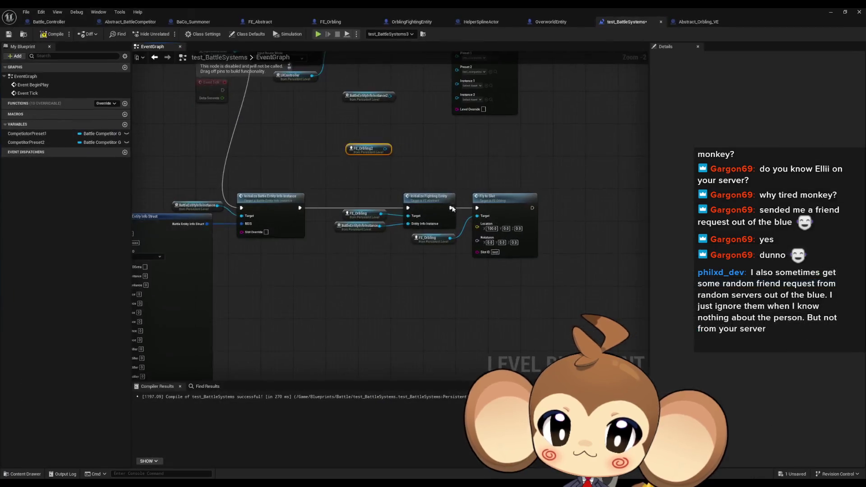
mouse_move(343, 206)
left_mouse_down()
mouse_move(483, 324)
mouse_move(431, 308)
left_mouse_up()
left_click_drag(271, 146, 475, 223)
left_click(438, 229)
left_click_drag(366, 221, 502, 214)
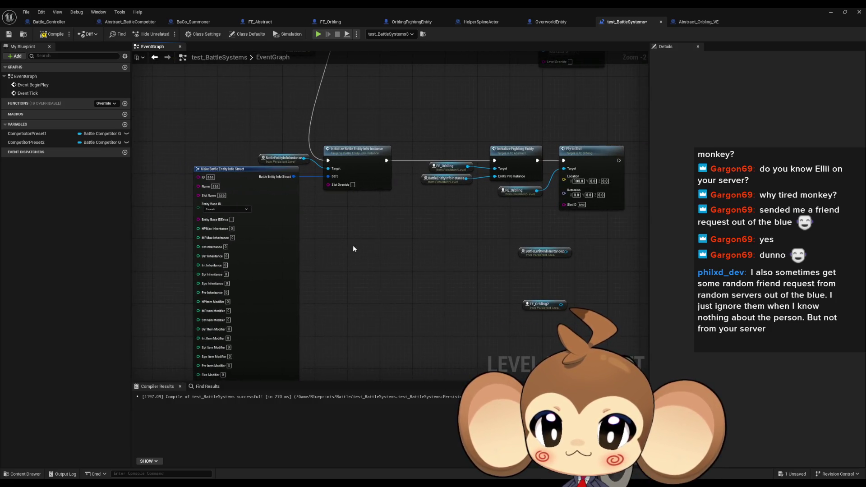
Step: Call Initialize Battle Entity Info Instance on BattleEntityInfoInstance2, fed by a copied Make Battle Entity Info Struct
left_click(238, 179)
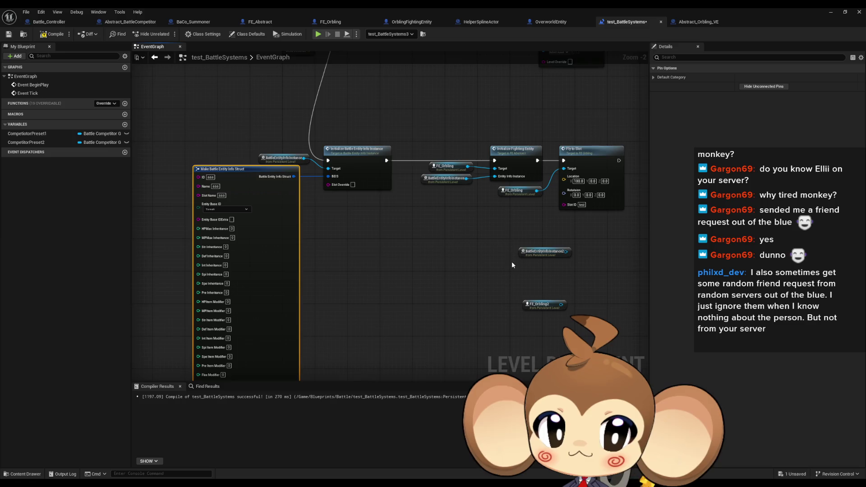
left_click_drag(512, 265, 440, 272)
left_click(436, 275)
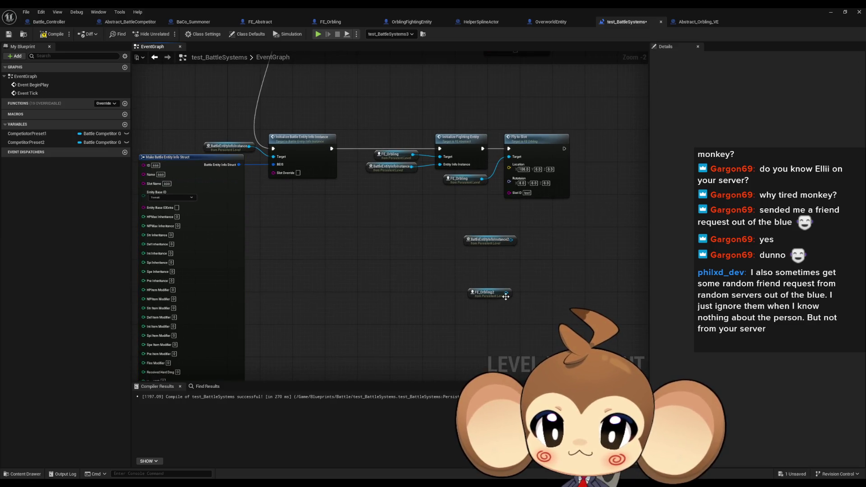
left_click_drag(512, 240, 532, 251)
type("ini")
key("Return")
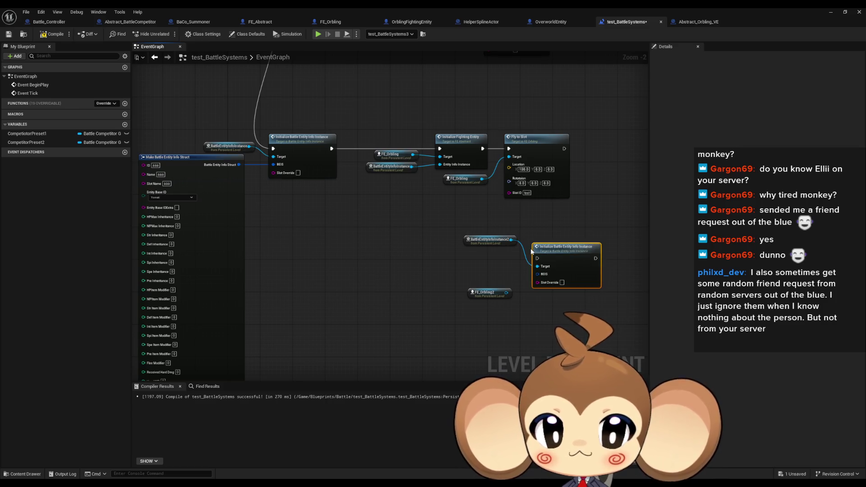
key("ctrl+v")
mouse_move(474, 317)
left_mouse_down()
mouse_move(535, 290)
mouse_move(540, 274)
left_mouse_up()
left_click_drag(484, 291, 529, 316)
Step: Initialize FE_Orbling2 as a fighting entity with BattleEntityInfoInstance2, after the info initialization
left_click_drag(603, 305, 631, 302)
type("ini")
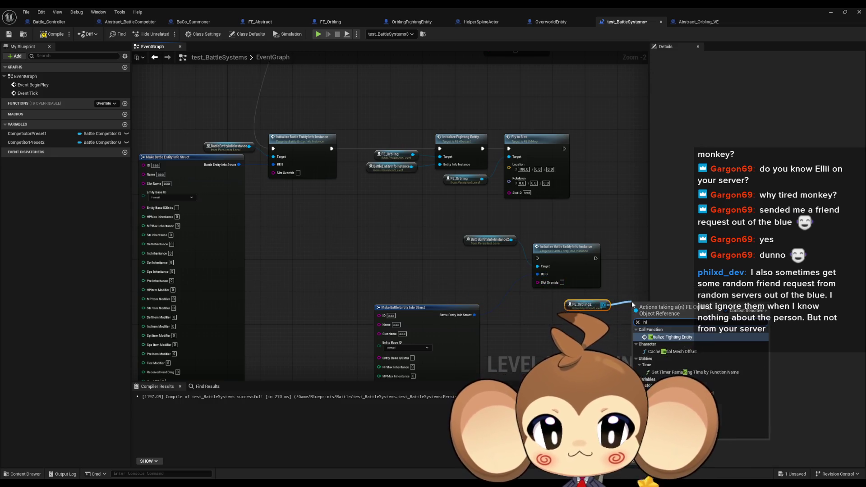
key("Return")
left_click_drag(488, 255, 374, 224)
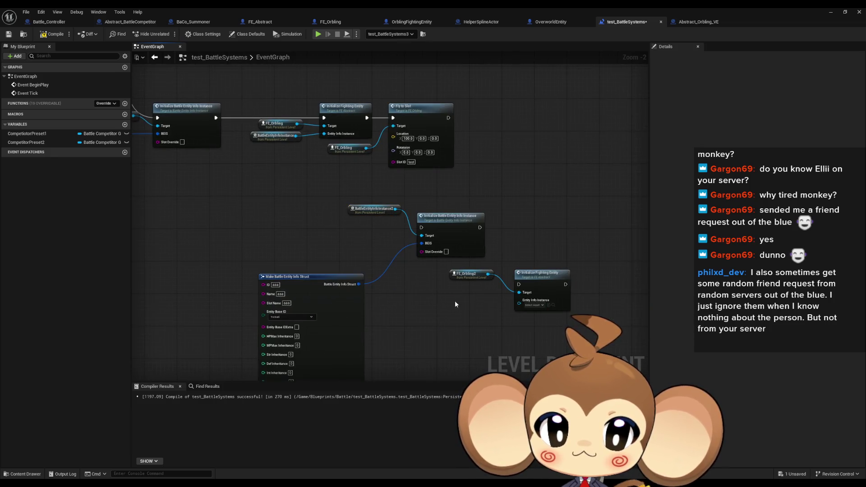
key("ctrl+v")
mouse_move(493, 302)
left_mouse_down()
mouse_move(519, 300)
mouse_move(480, 228)
left_mouse_up()
left_click_drag(421, 227, 431, 186)
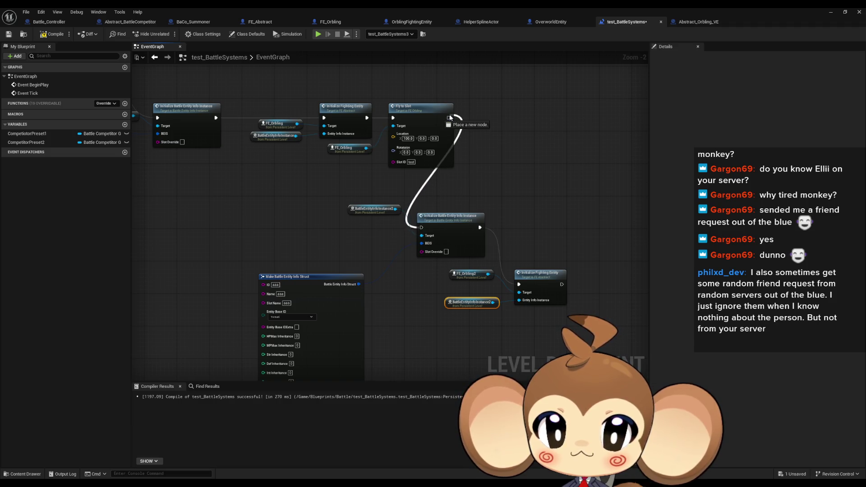
Step: Add a copied Fly to Slot for FE_Orbling2 with slot ID 'teaast', chained in, then save
left_click_drag(315, 145, 456, 162)
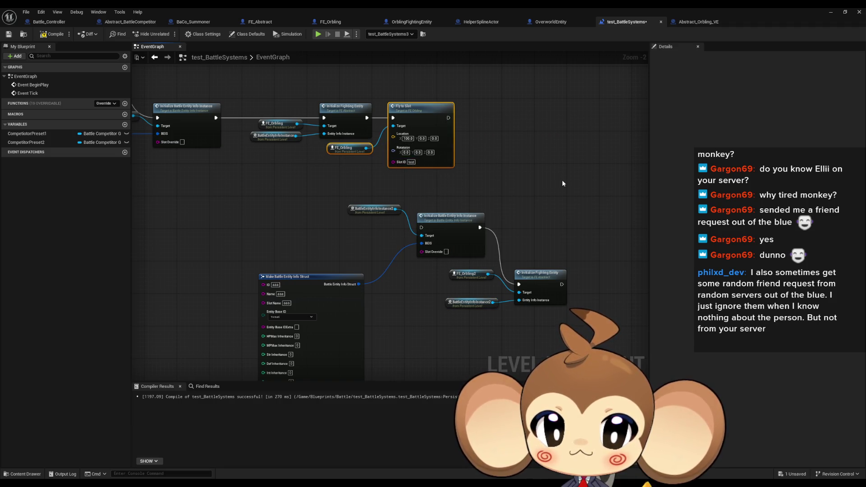
left_click_drag(562, 179, 472, 184)
left_click(473, 183)
left_click(351, 125)
key("ctrl+c")
key("ctrl+v")
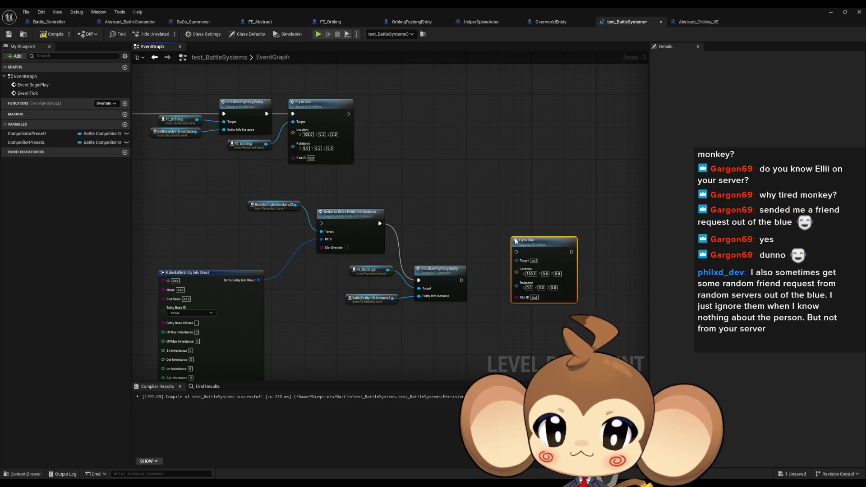
left_click_drag(517, 261, 465, 331)
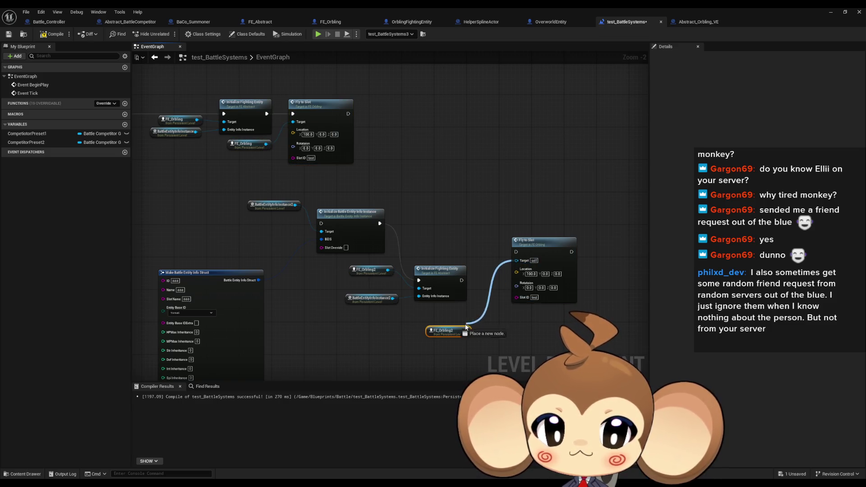
left_click_drag(462, 281, 516, 252)
left_click_drag(321, 223, 348, 114)
type("teaast")
key("Tab")
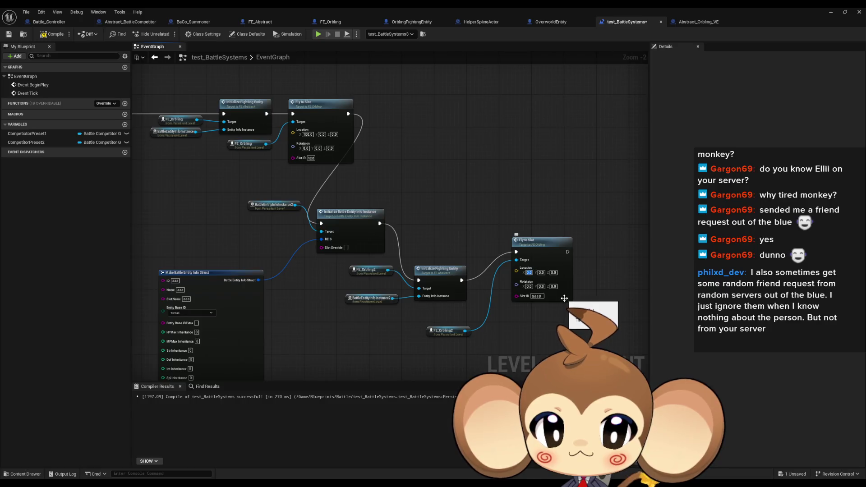
key("ctrl+s")
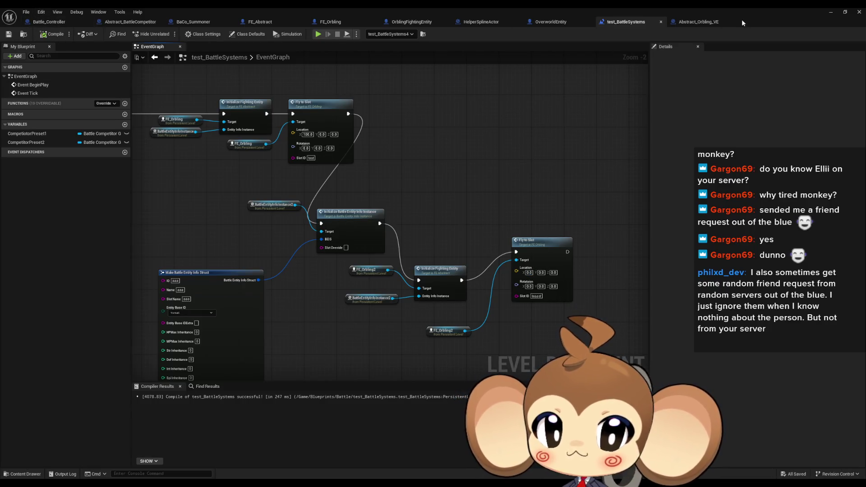
Step: Reset FE_Orbling2's location and set its X to 100
left_click(832, 14)
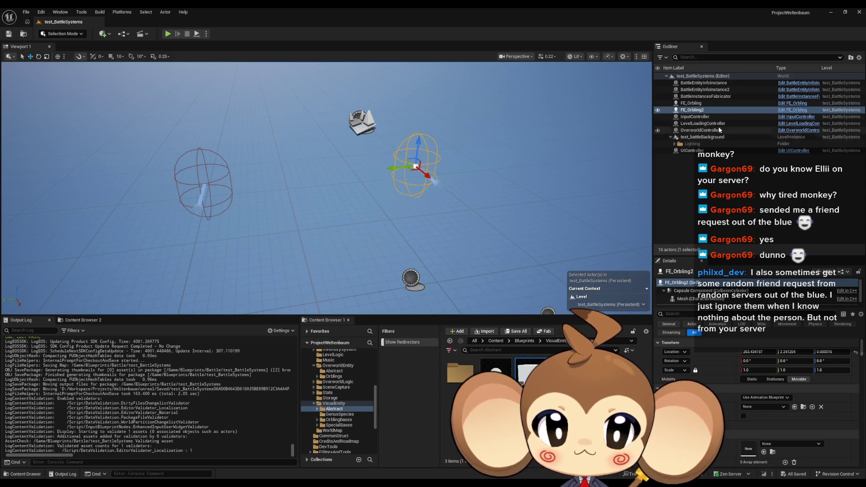
left_click(856, 352)
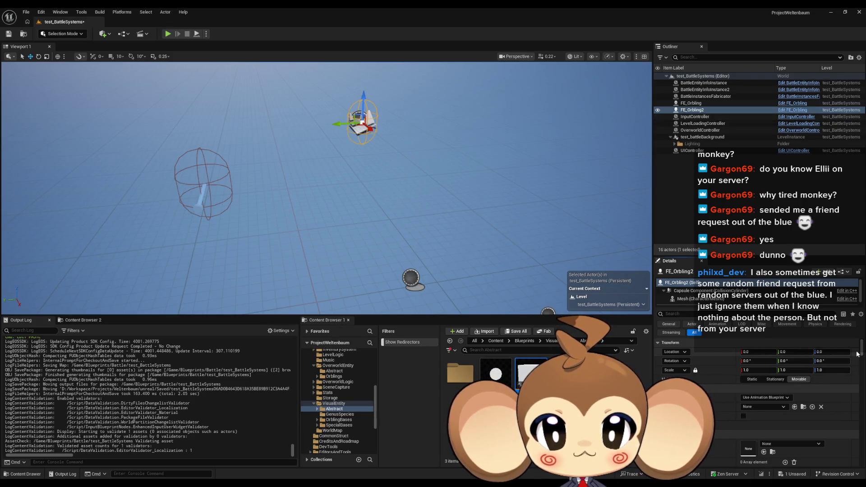
left_click(759, 352)
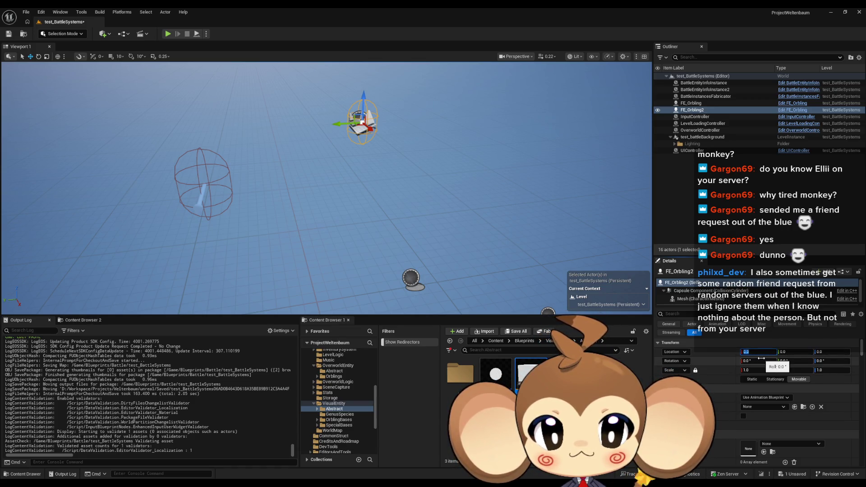
type("100")
key("Return")
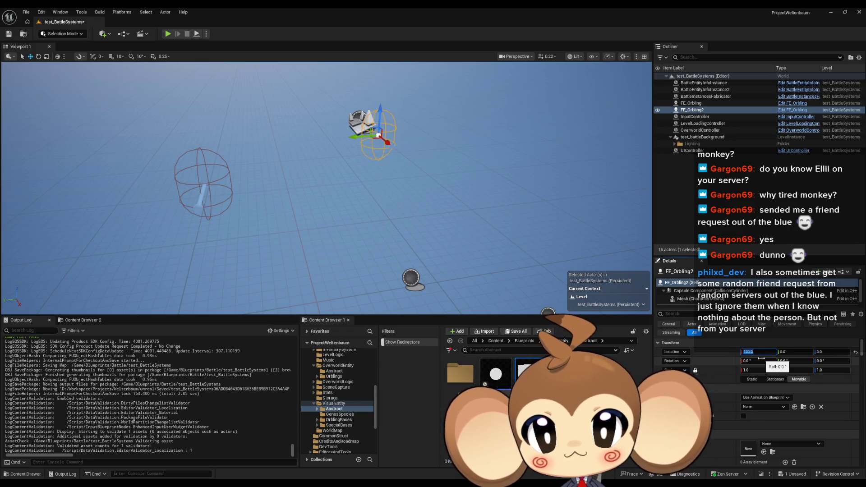
Step: Reset FE_Orbling's location and set its X to -100
left_click(199, 207)
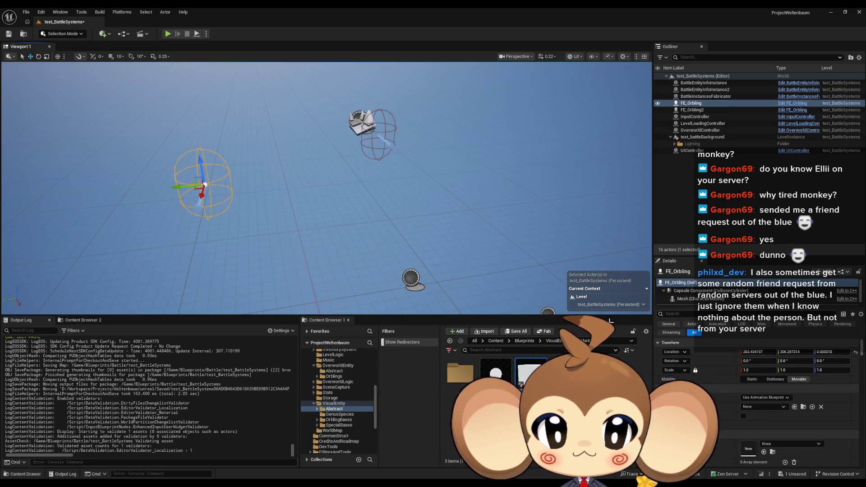
left_click(856, 353)
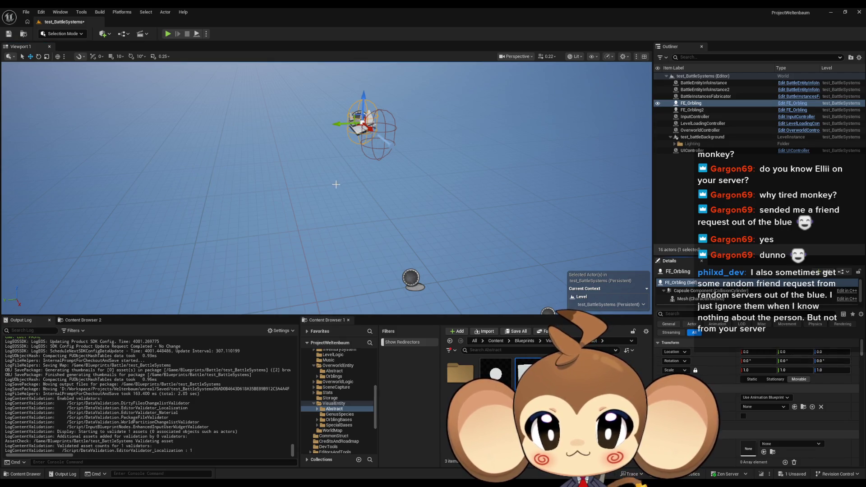
mouse_move(336, 185)
left_mouse_down()
mouse_move(361, 148)
mouse_move(345, 171)
left_mouse_up()
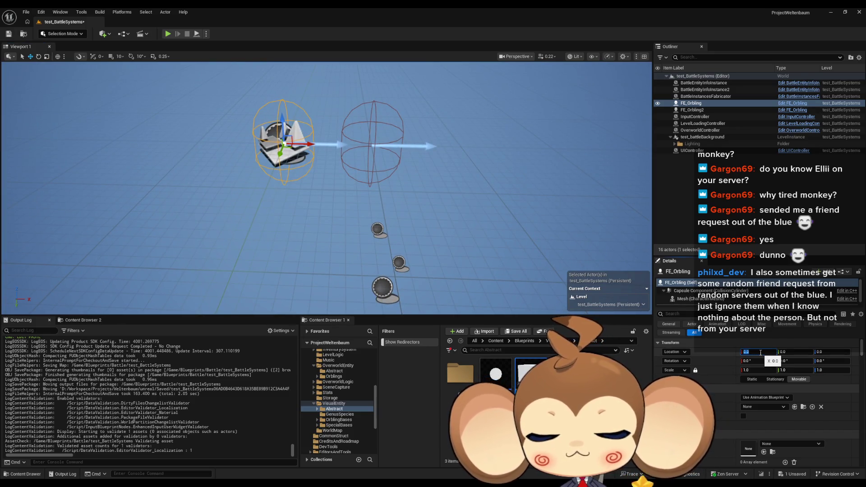
type("-10")
key("Return")
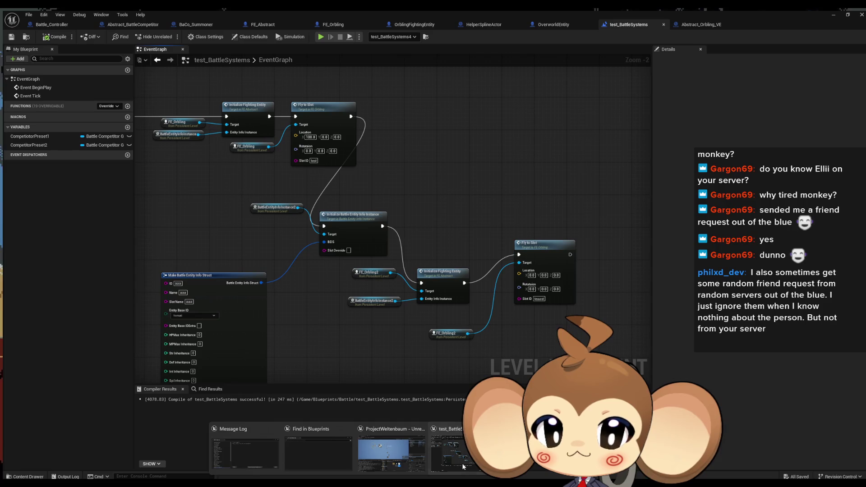
left_click(463, 467)
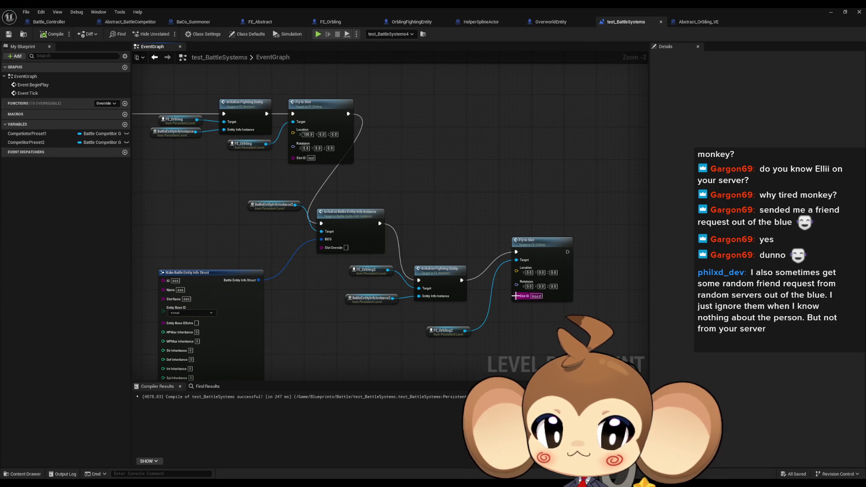
Step: Set the second Fly to Slot node's Location X to -100
left_click(528, 272)
type("-100")
key("Return")
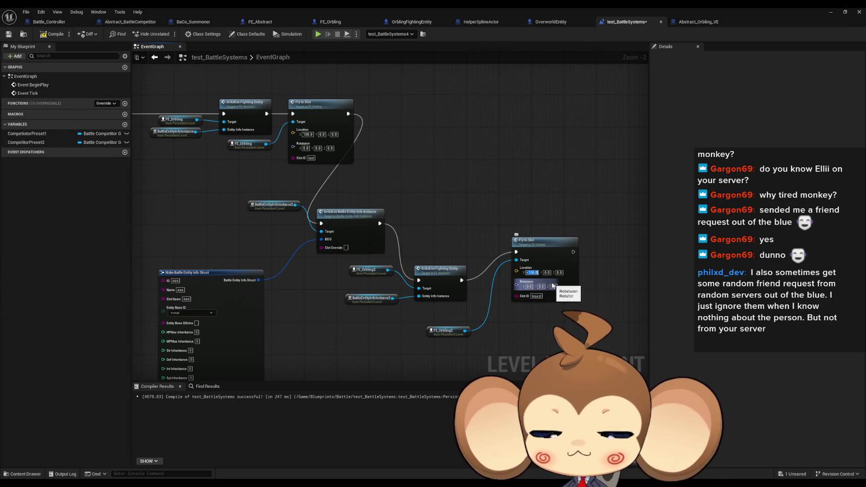
Step: Play-test the level several times to check both orbs trailing side by side
left_click(830, 12)
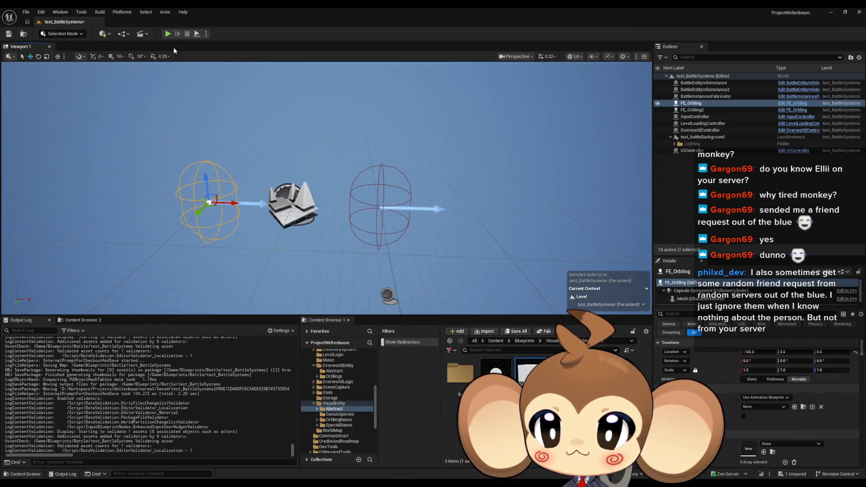
left_click(168, 34)
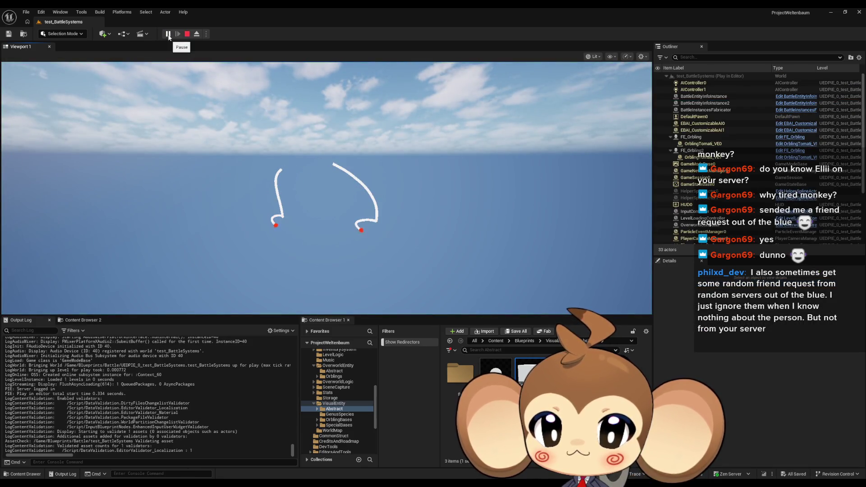
key("Escape")
left_click(168, 34)
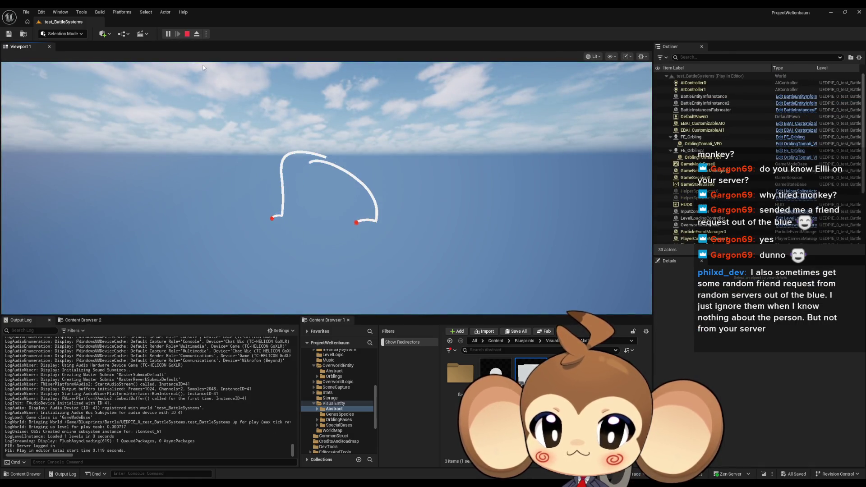
key("Escape")
left_click(171, 32)
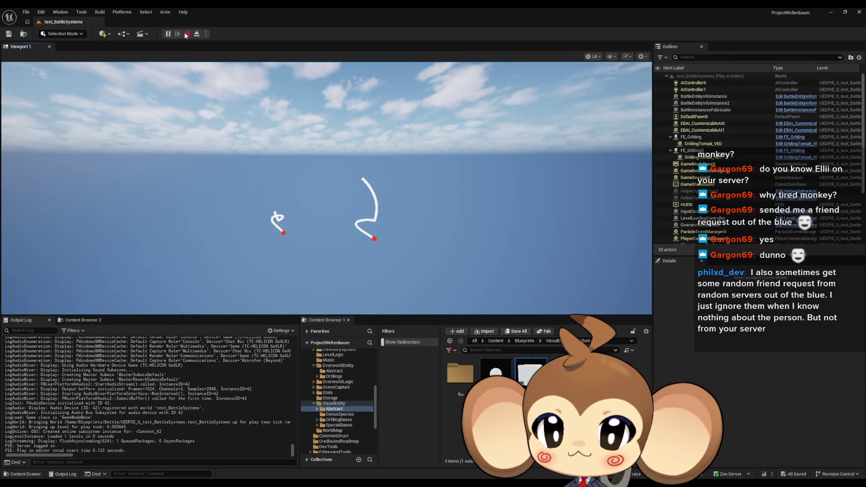
left_click(187, 34)
key("alt+p")
left_click(187, 34)
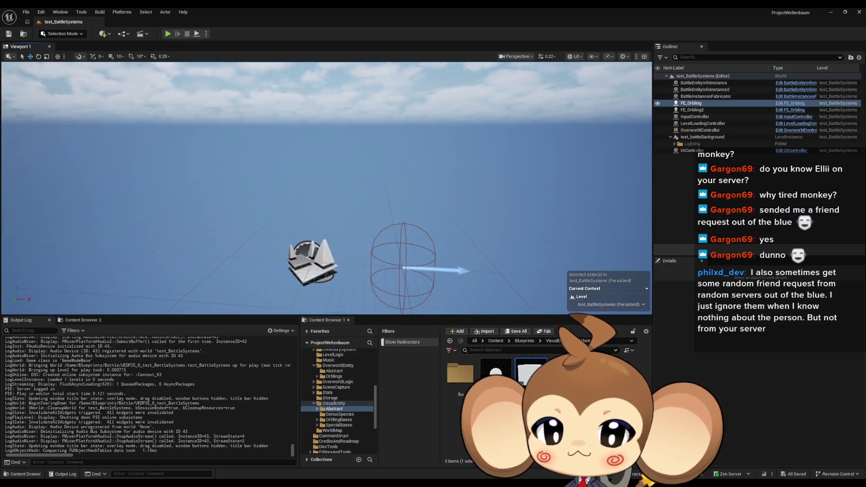
mouse_move(321, 482)
left_click(467, 470)
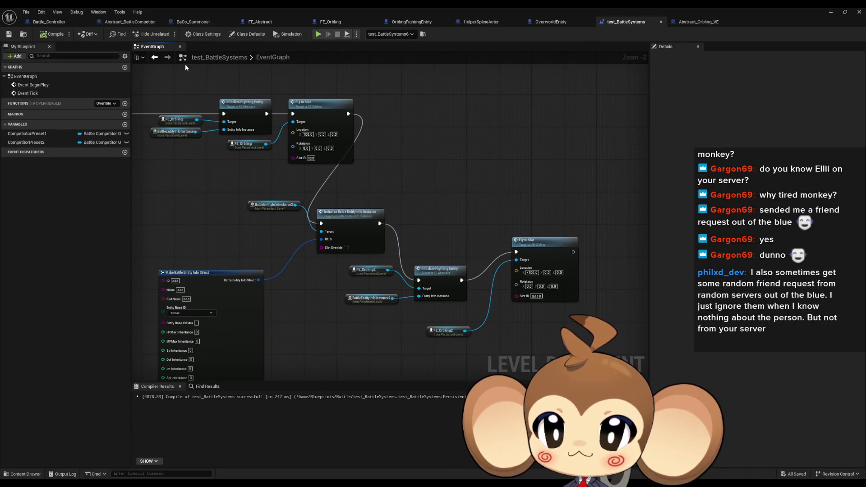
Step: In Abstract_Orbling_VE, paste a literal float set to 10.0 and wire it into all three multiply nodes
left_click(670, 22)
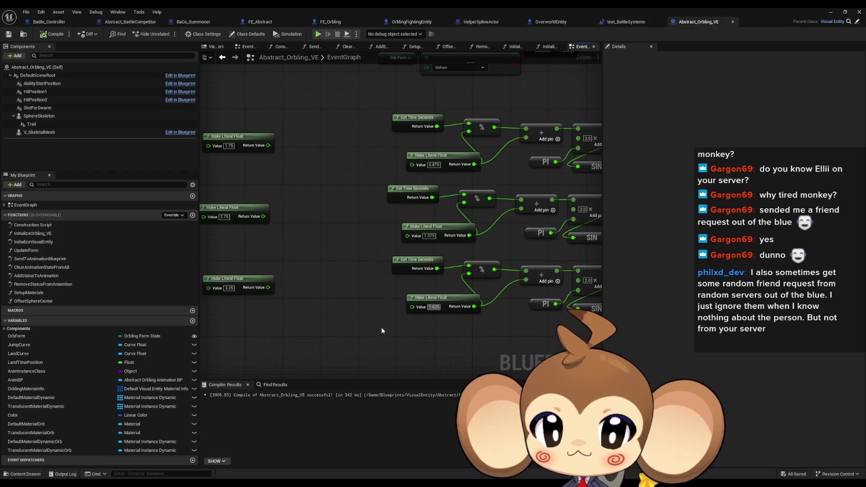
key("ctrl+v")
left_click(340, 321)
type("0")
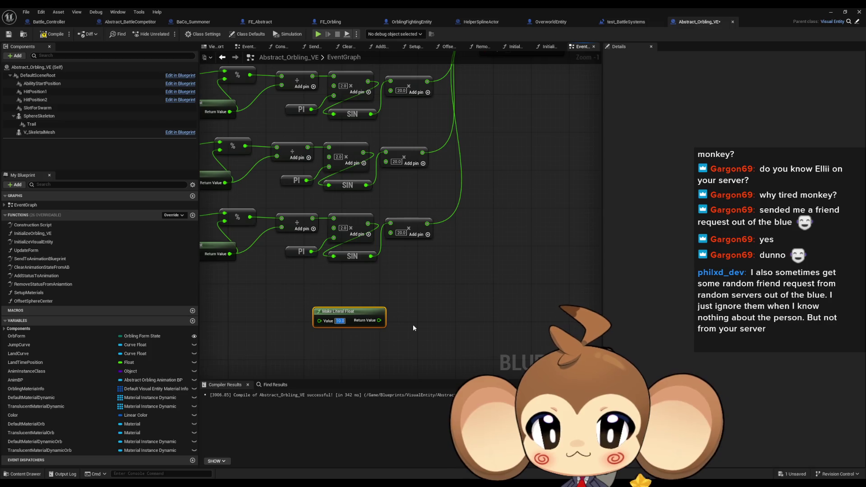
key("Return")
mouse_move(381, 346)
left_mouse_down()
mouse_move(386, 188)
mouse_move(397, 187)
mouse_move(387, 321)
mouse_move(391, 115)
left_mouse_up()
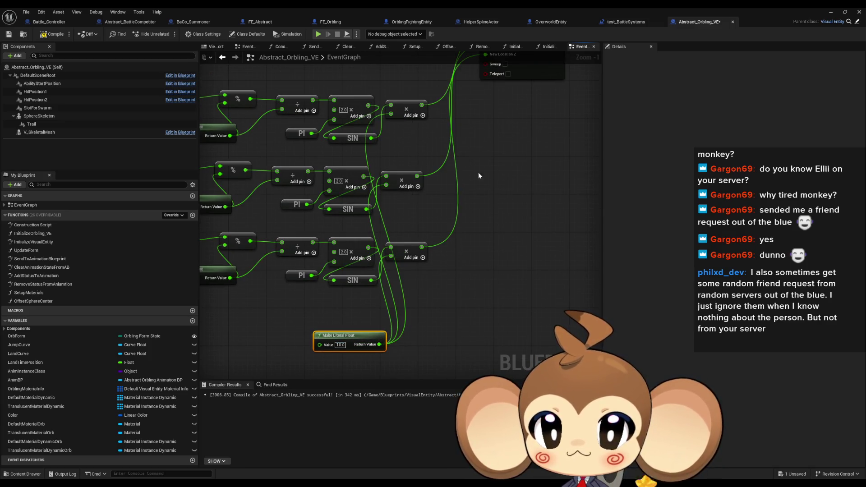
scroll(285, 272, "down", 2)
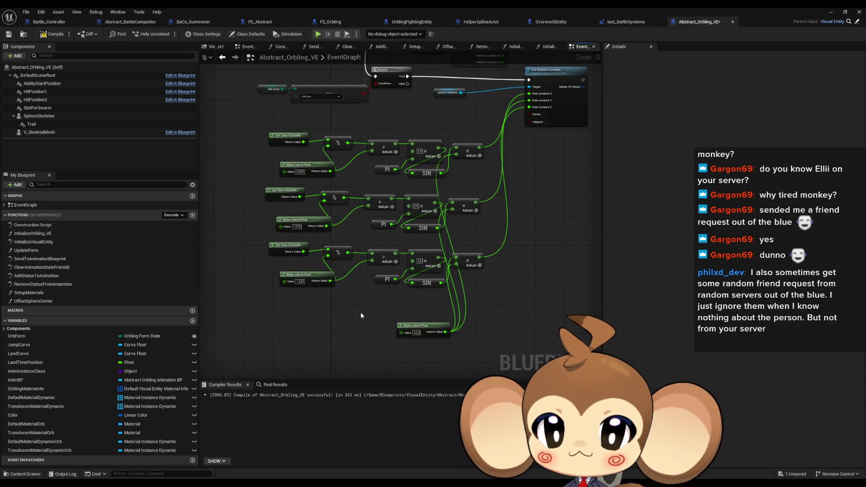
scroll(361, 313, "up", 1)
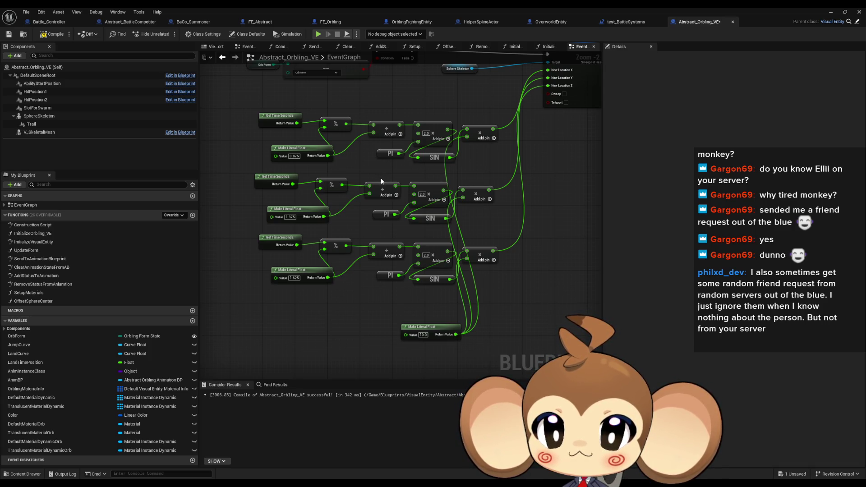
left_click_drag(381, 181, 405, 218)
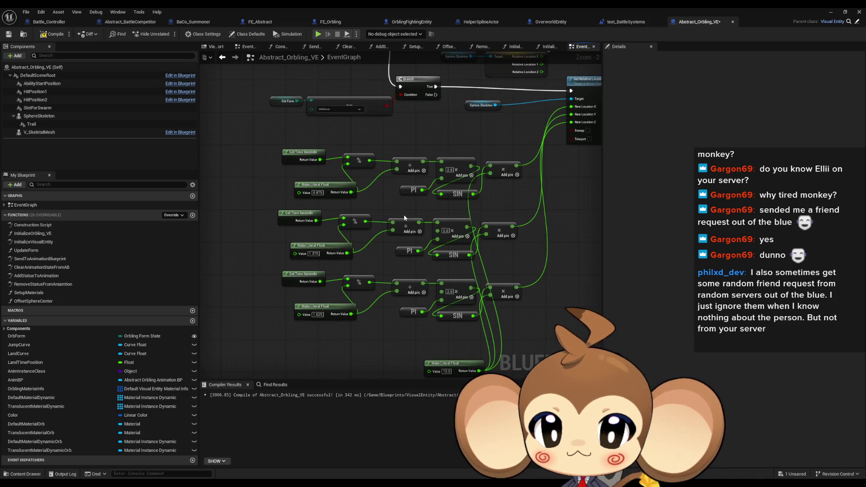
Step: Add Get Time Seconds plus a Random Float in Range offset to the first chain, Max 0.875
mouse_move(403, 218)
left_mouse_down()
mouse_move(420, 223)
mouse_move(379, 225)
left_mouse_up()
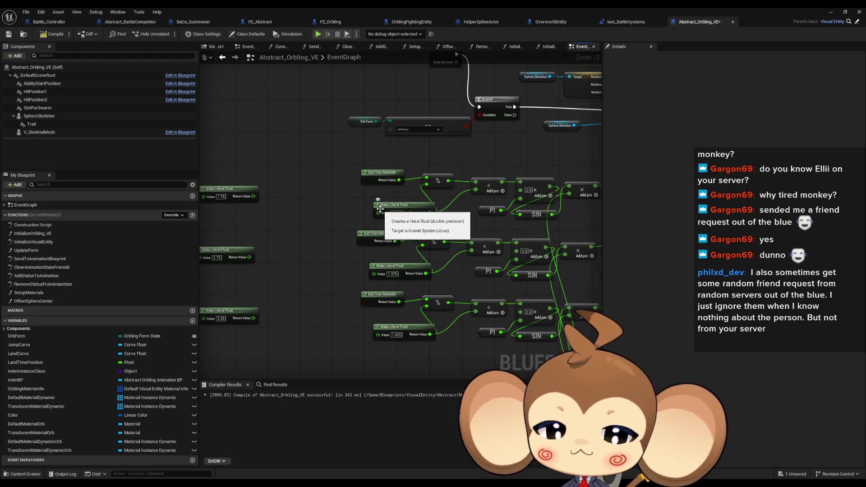
left_click_drag(378, 172, 378, 160)
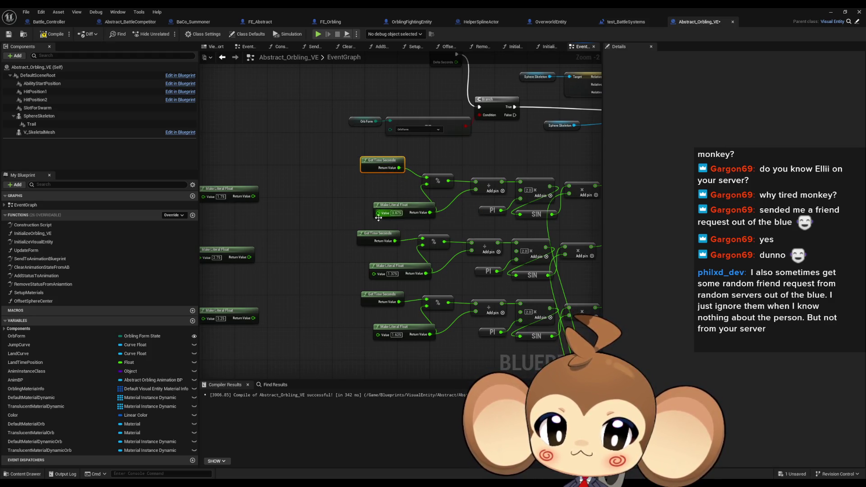
left_click_drag(377, 206, 324, 206)
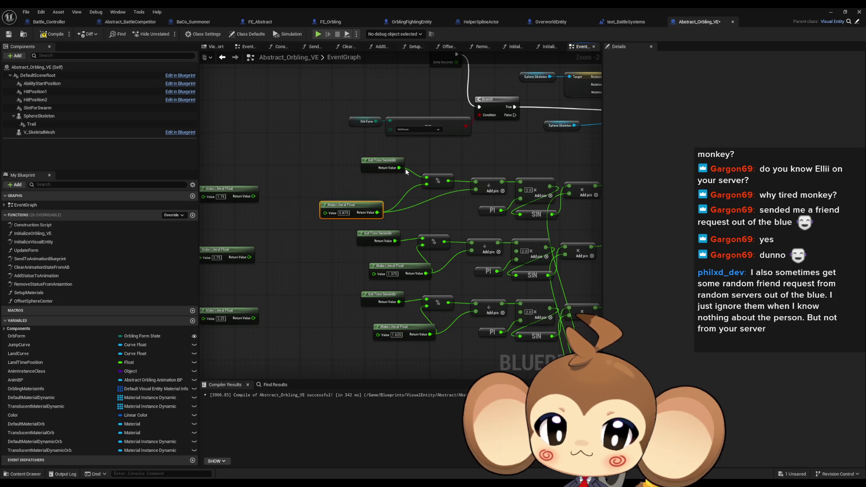
mouse_move(355, 164)
left_mouse_down()
mouse_move(425, 177)
mouse_move(353, 182)
left_mouse_up()
type("%")
key("Return")
type("rand float ra")
key("Down")
key("Down")
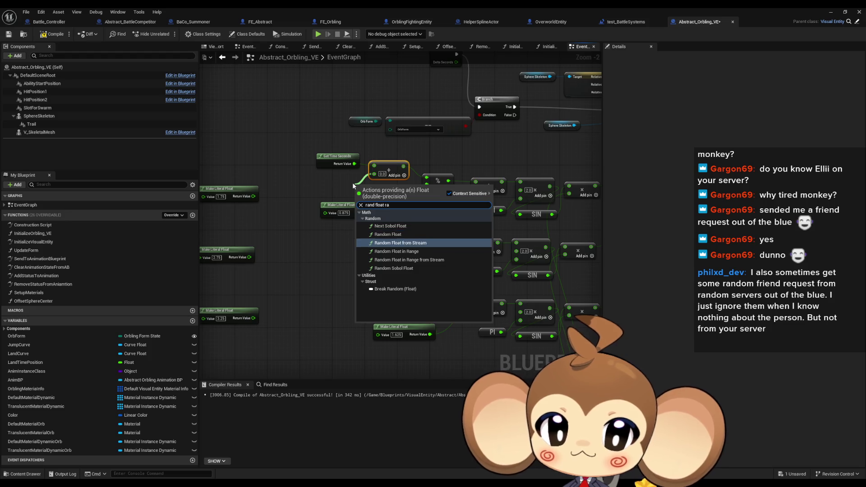
key("Return")
left_click_drag(342, 207, 307, 219)
left_click_drag(371, 202, 325, 193)
mouse_move(338, 225)
left_mouse_down()
mouse_move(313, 194)
mouse_move(305, 217)
mouse_move(280, 211)
left_mouse_up()
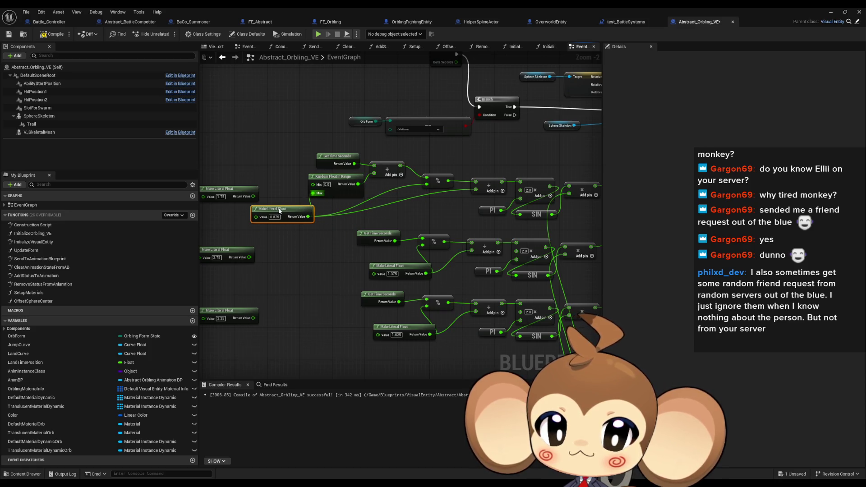
Step: Delete the 1.75, 2.75 and 3.25 literals and paste the random offset onto the second chain
mouse_move(346, 217)
left_mouse_down()
mouse_move(414, 260)
mouse_move(383, 250)
left_mouse_up()
left_click_drag(226, 141, 268, 293)
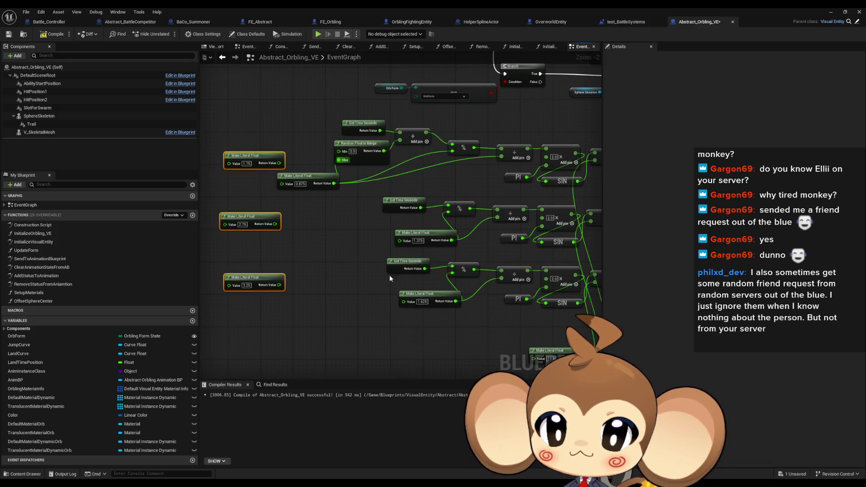
key("Delete")
left_click_drag(408, 234, 237, 234)
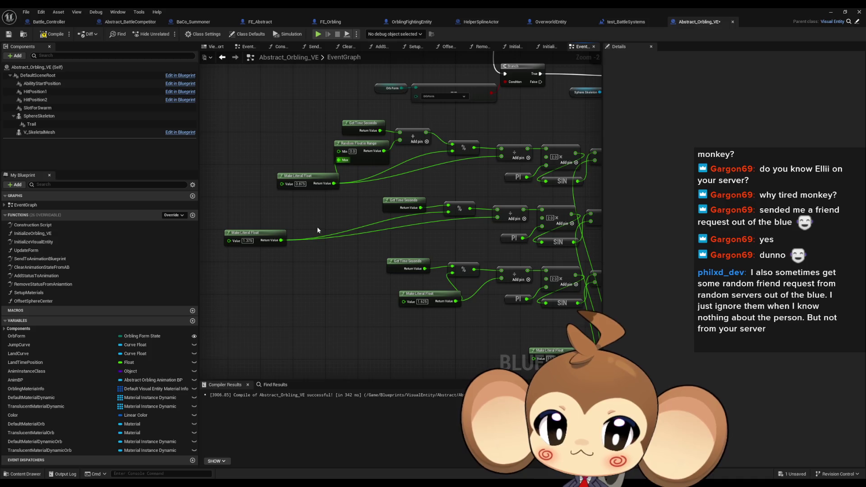
key("ctrl+v")
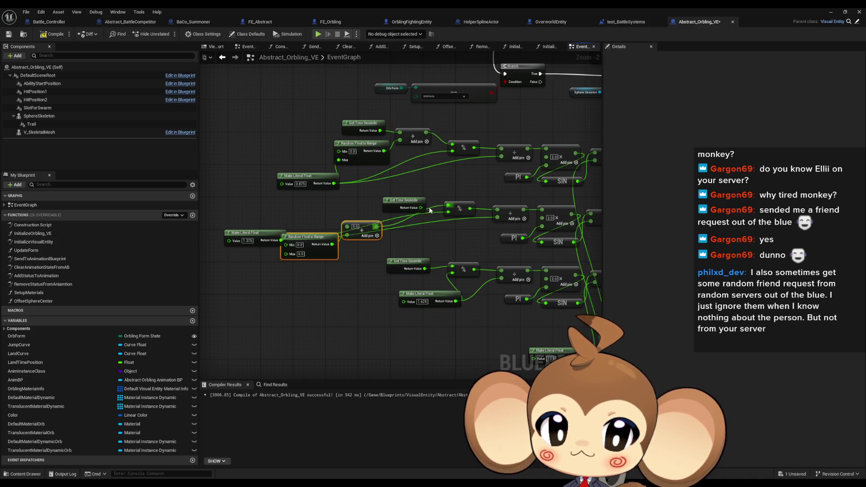
mouse_move(420, 207)
left_mouse_down()
mouse_move(350, 229)
mouse_move(413, 226)
mouse_move(391, 210)
mouse_move(397, 234)
left_mouse_up()
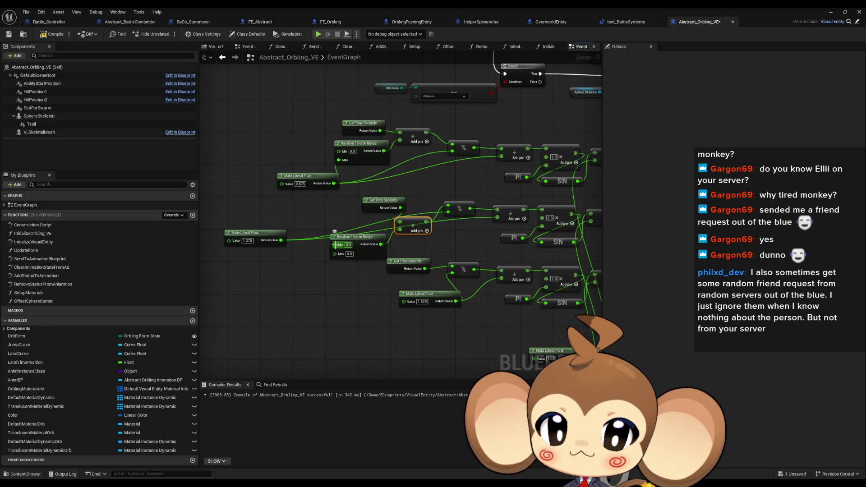
mouse_move(281, 243)
left_mouse_down()
mouse_move(342, 308)
mouse_move(313, 279)
mouse_move(347, 286)
mouse_move(402, 227)
left_mouse_up()
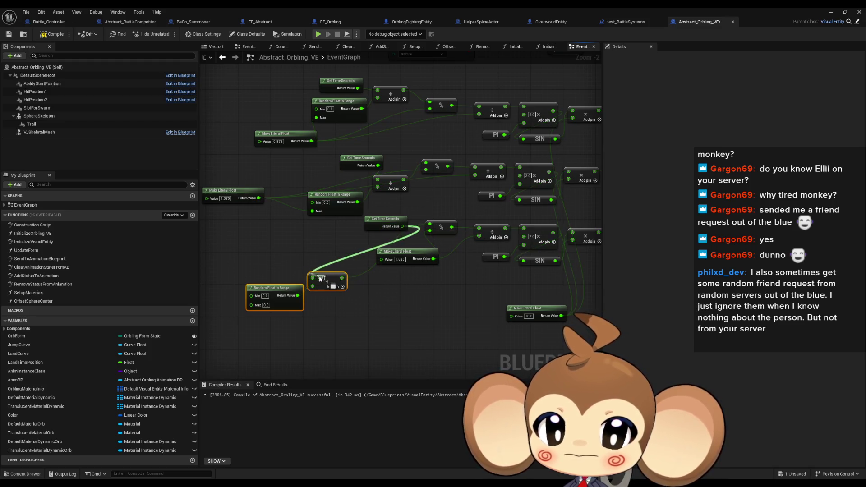
Step: Feed the 1.625 literal into the third chain's Random Float in Range Max
left_click(386, 264)
left_click_drag(358, 282, 406, 282)
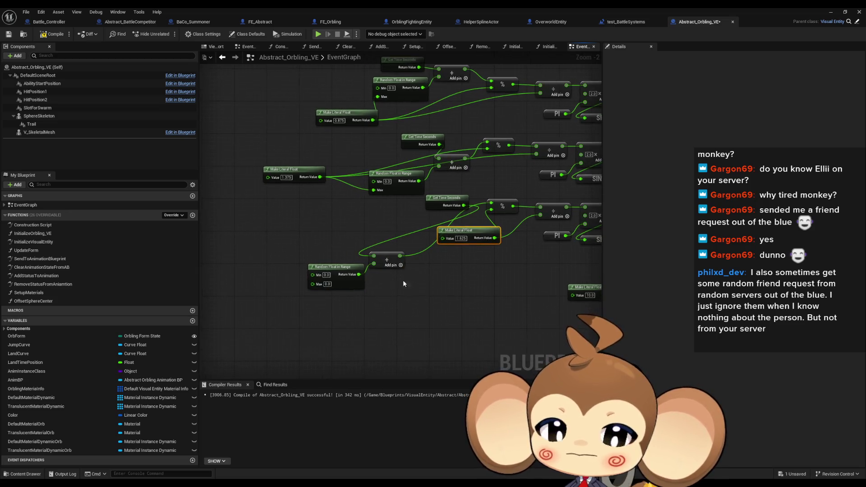
mouse_move(462, 234)
left_mouse_down()
mouse_move(279, 250)
mouse_move(242, 306)
mouse_move(317, 287)
left_mouse_up()
mouse_move(300, 253)
left_mouse_down()
mouse_move(402, 273)
mouse_move(438, 243)
mouse_move(493, 229)
left_mouse_up()
left_click_drag(255, 303, 353, 261)
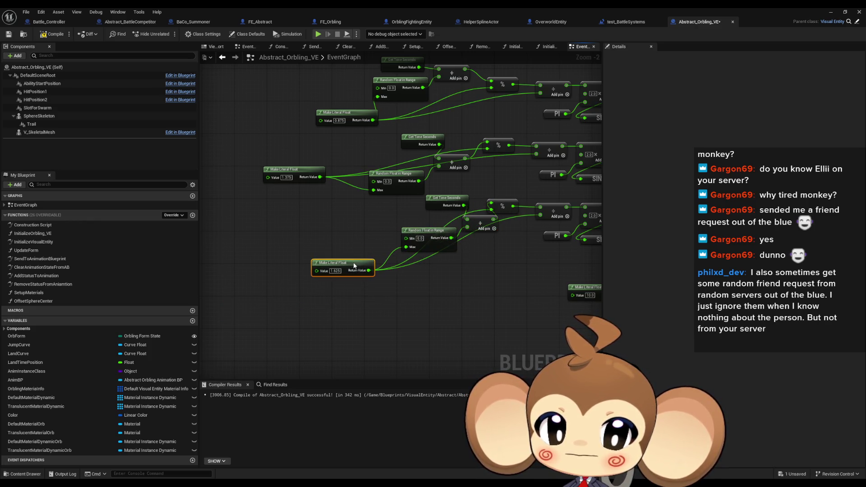
left_click(831, 12)
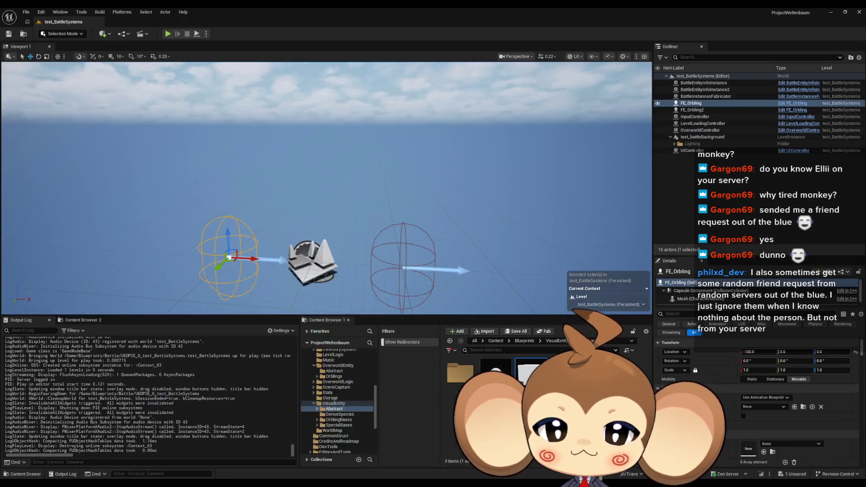
Step: Play-test the randomized orb movement briefly, then return to the Abstract_Orbling_VE blueprint
left_click(168, 34)
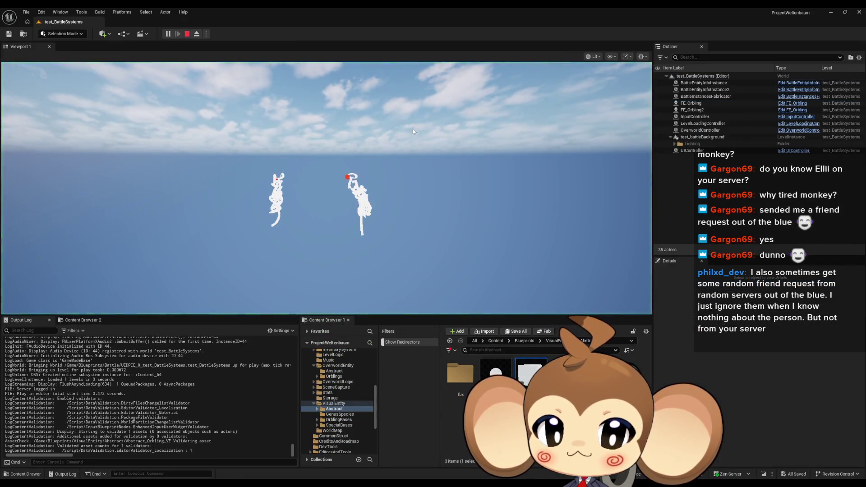
left_click(187, 35)
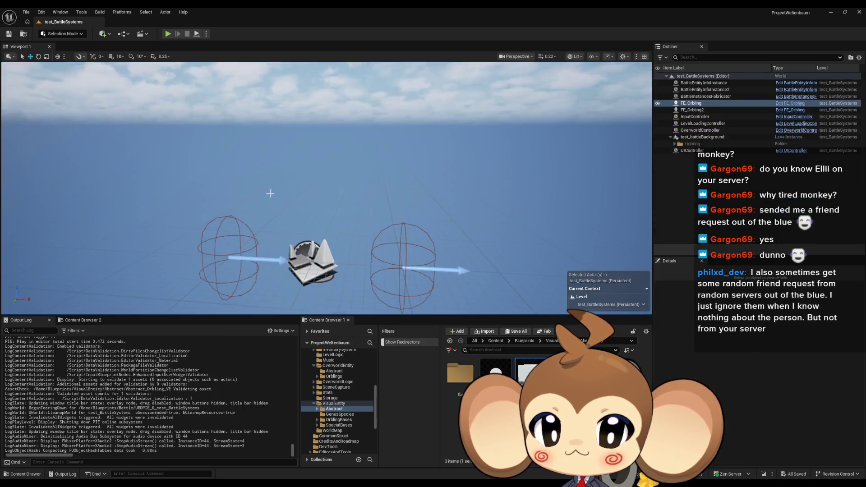
left_click(440, 454)
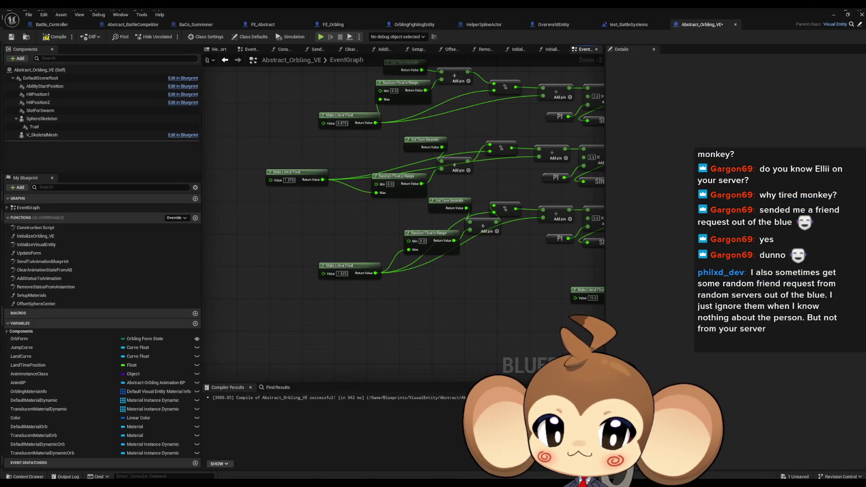
Step: Move the lower Add node left and down, then add a new variable to the blueprint
left_click_drag(482, 223, 415, 236)
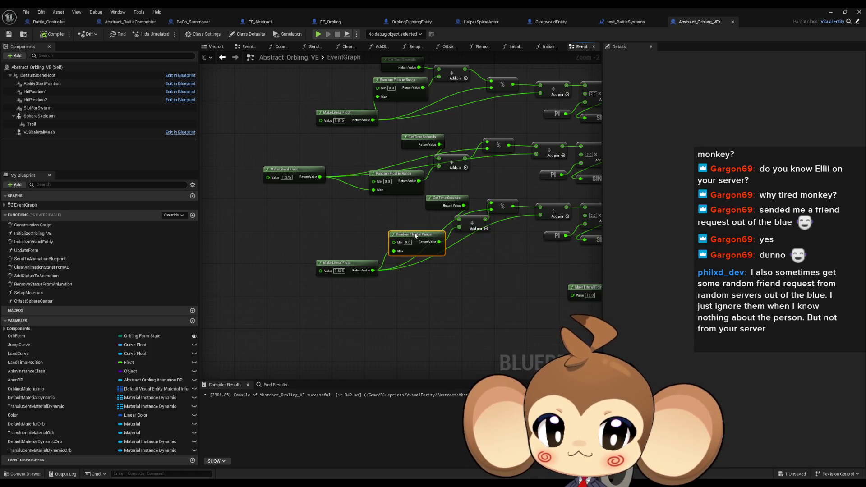
mouse_move(459, 219)
left_mouse_down()
mouse_move(474, 240)
mouse_move(456, 275)
mouse_move(412, 289)
mouse_move(413, 297)
left_mouse_up()
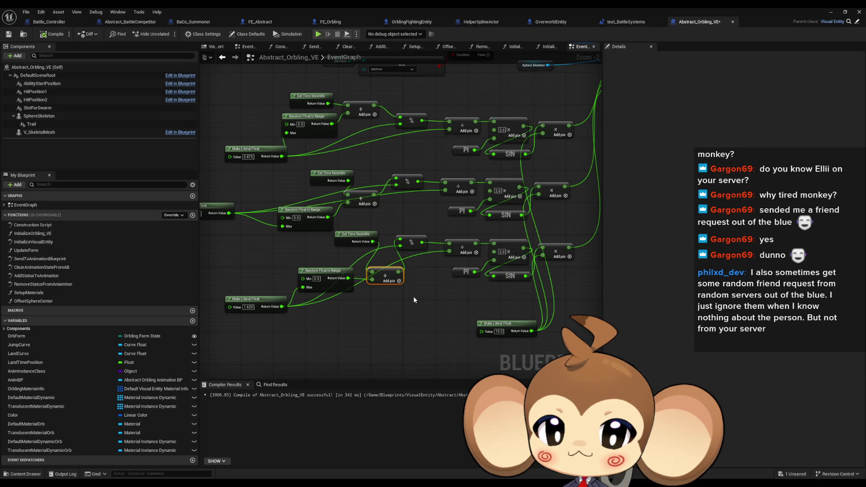
scroll(413, 296, "down", 1)
scroll(416, 294, "up", 1)
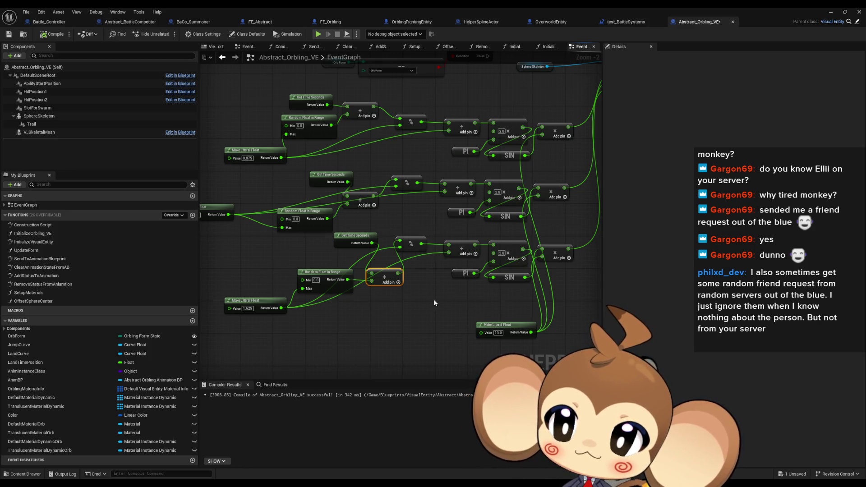
left_click_drag(369, 314, 378, 304)
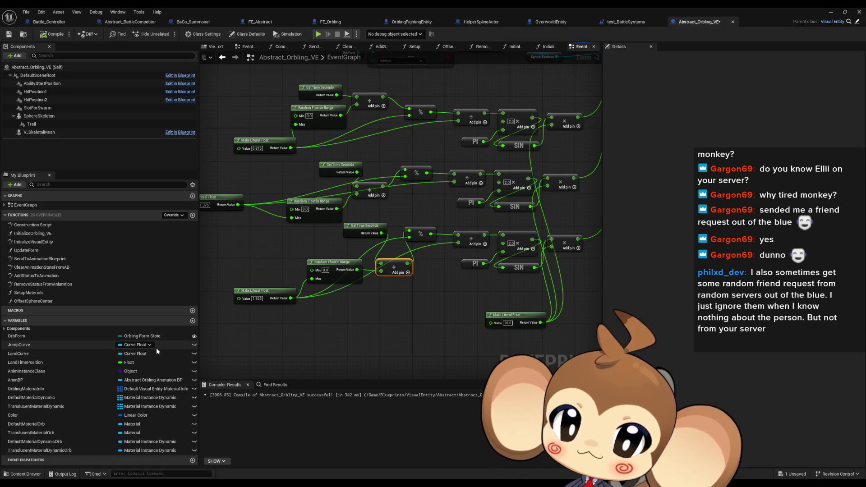
left_click(193, 321)
type("OrbTimeOffset")
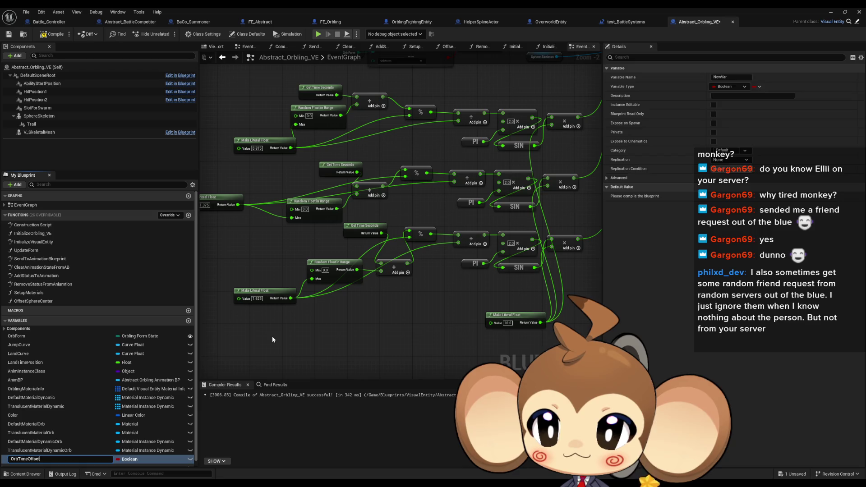
Step: Name the new variable OrbTimeOffset, make it a Vector, and place its getter in the EventGraph
key("Return")
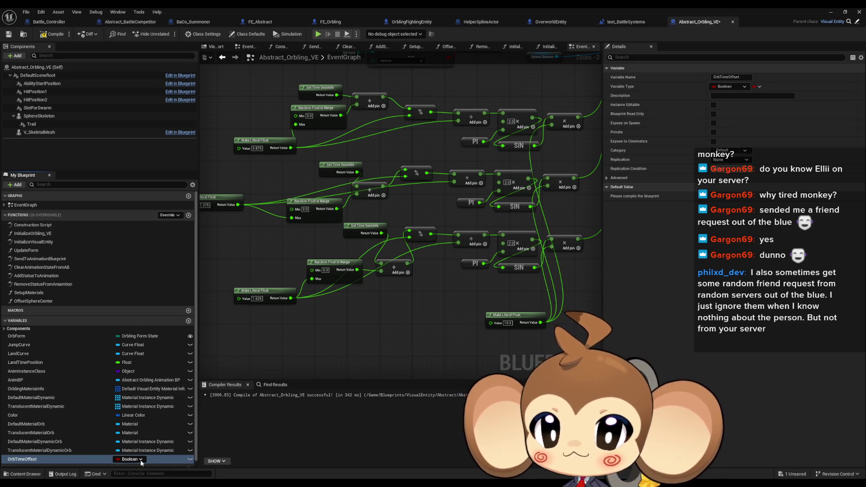
left_click(141, 459)
left_click(141, 388)
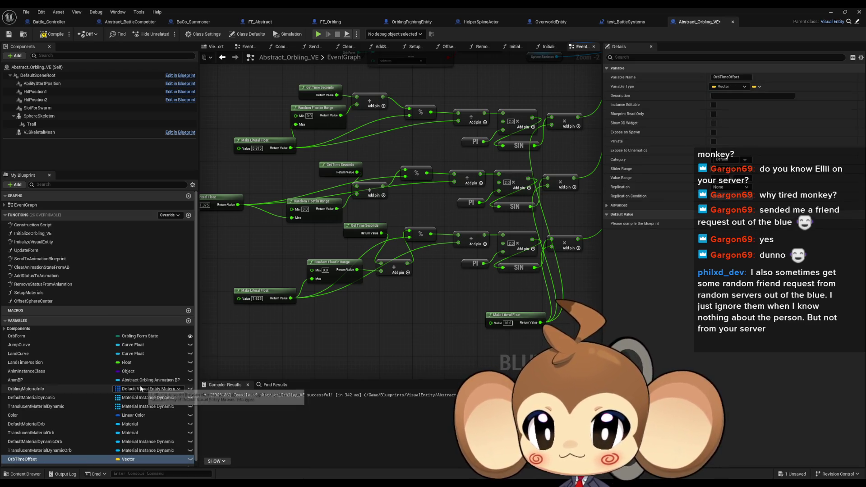
left_click_drag(366, 326, 438, 325)
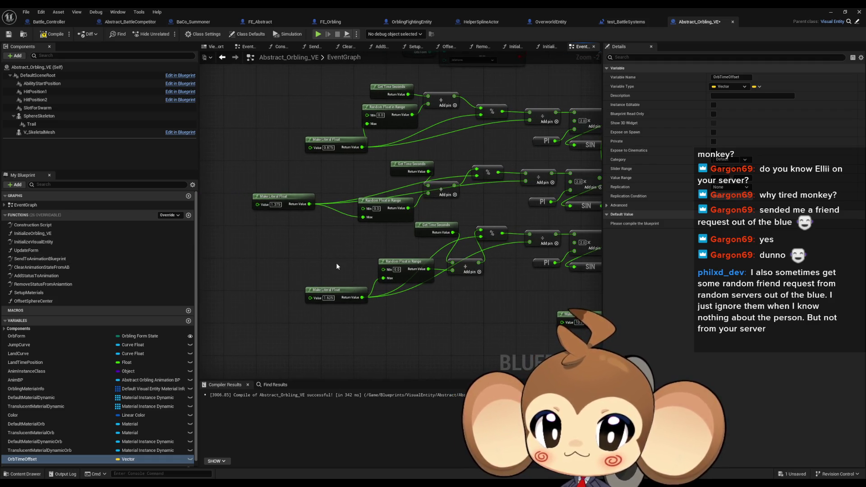
left_click_drag(397, 272, 365, 276)
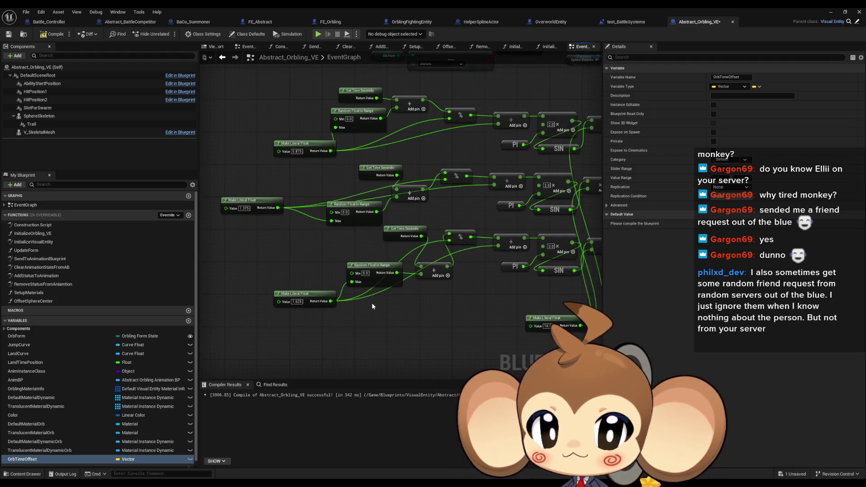
left_click_drag(50, 459, 213, 243)
left_click(229, 256)
Step: Split the OrbTimeOffset getter into X, Y, Z and wire X and Z into the Add nodes
right_click(238, 243)
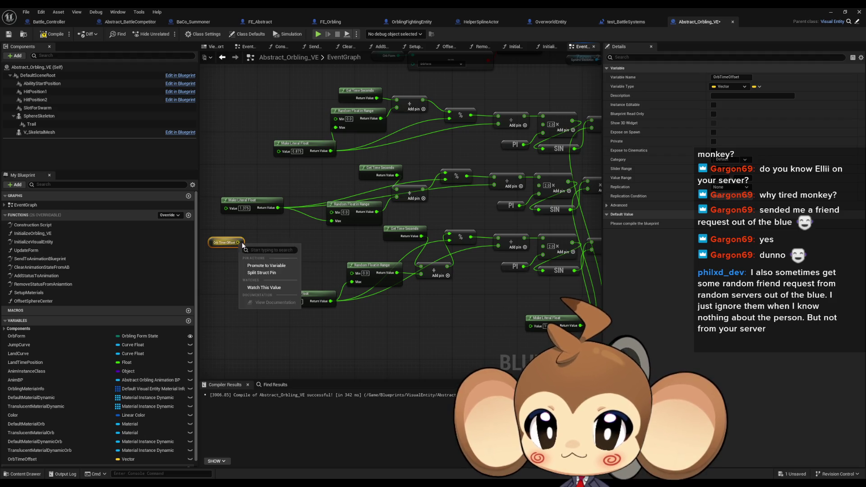
left_click(273, 274)
left_click_drag(241, 242, 396, 108)
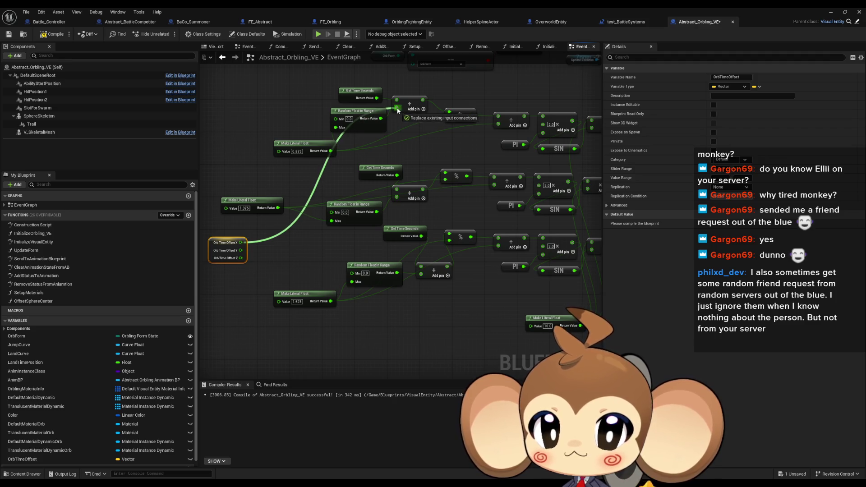
mouse_move(240, 258)
left_mouse_down()
mouse_move(352, 208)
mouse_move(384, 267)
mouse_move(413, 275)
mouse_move(421, 267)
left_mouse_up()
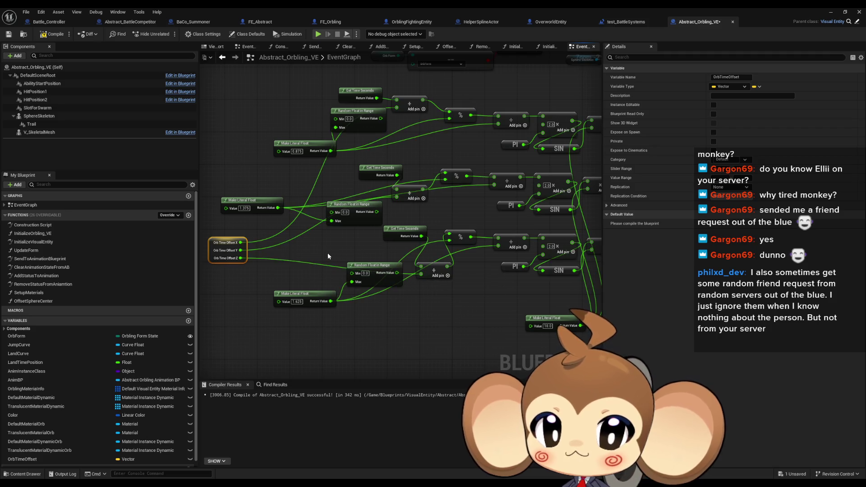
Step: Select the Make Literal Float and Random Float in Range nodes, briefly checking the test_BattleSystems level blueprint
left_click(368, 280)
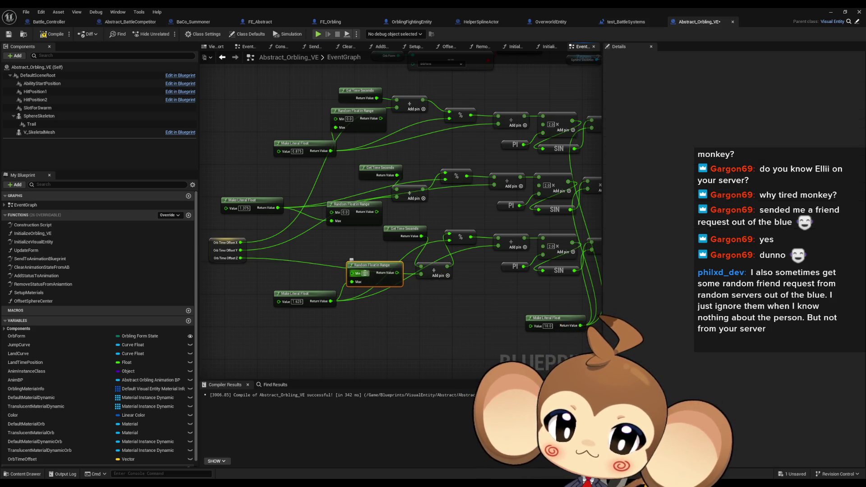
left_click(275, 189)
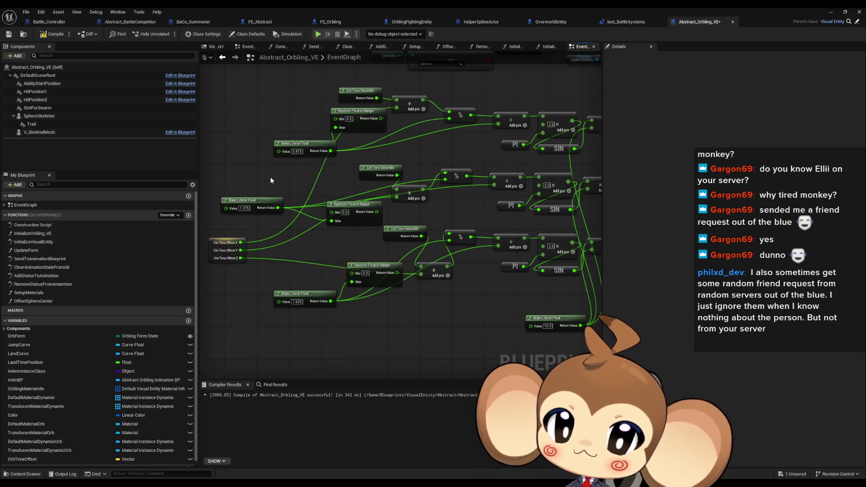
left_click_drag(264, 133, 314, 312)
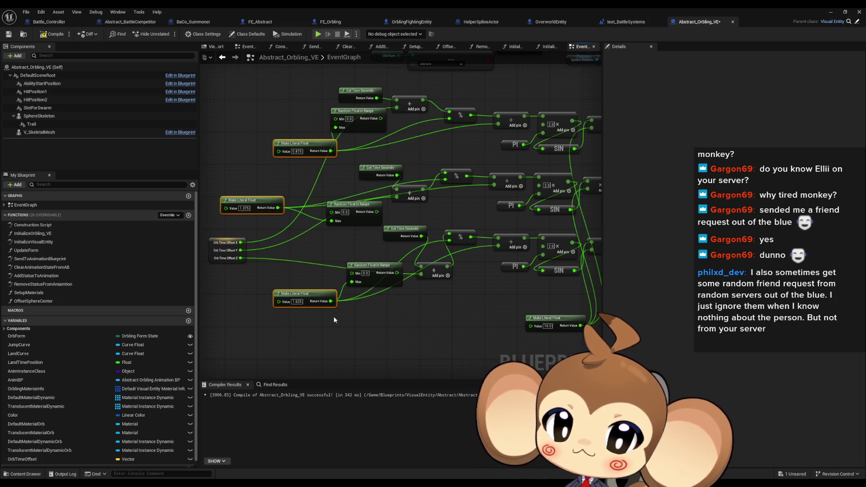
left_click(390, 307)
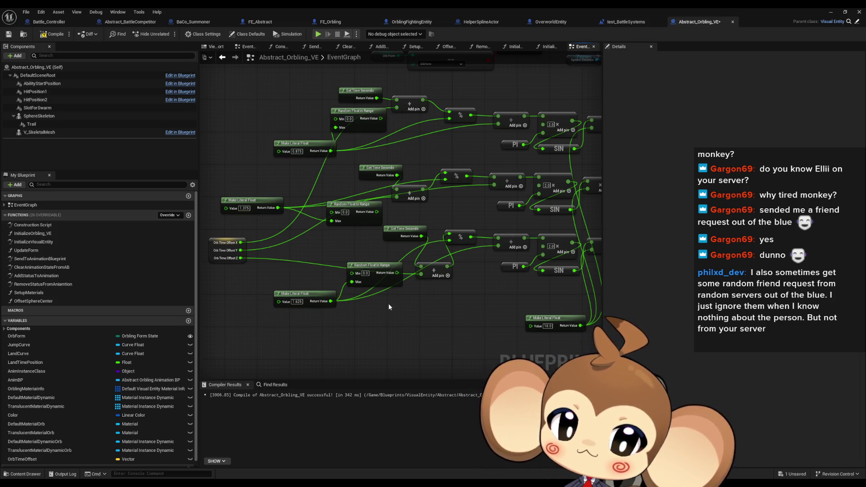
left_click(365, 273)
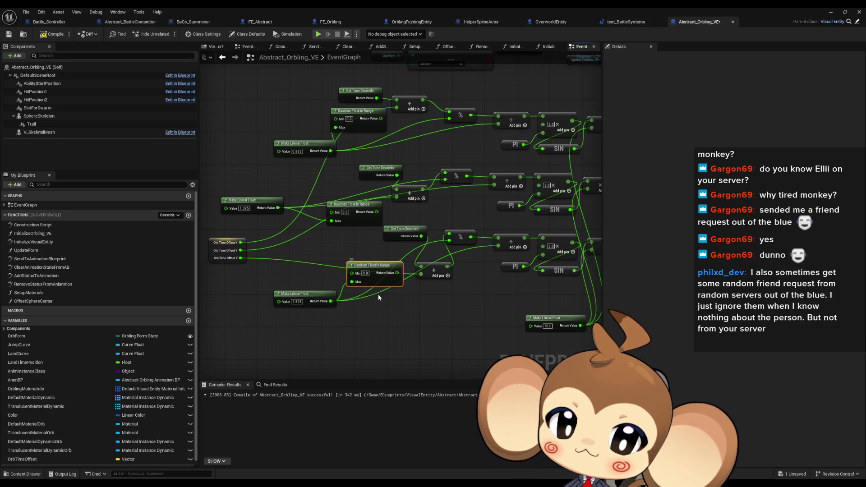
left_click_drag(307, 259, 355, 312)
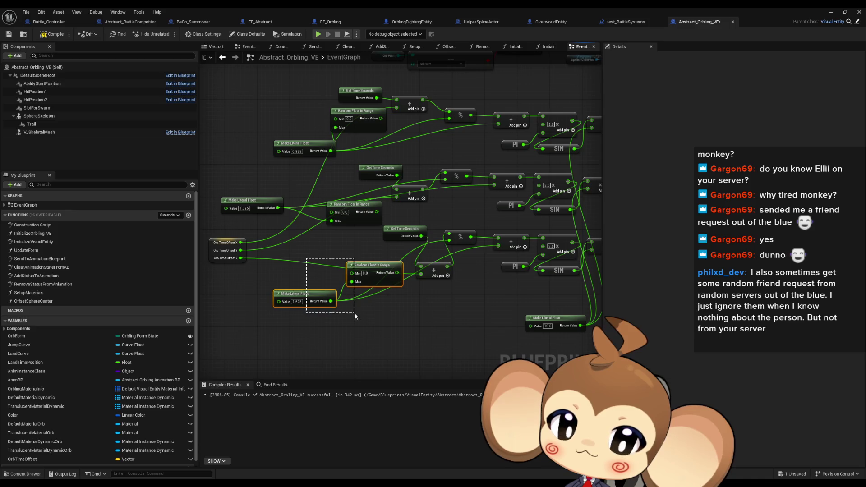
left_click_drag(252, 189, 334, 214)
left_click_drag(275, 123, 336, 149)
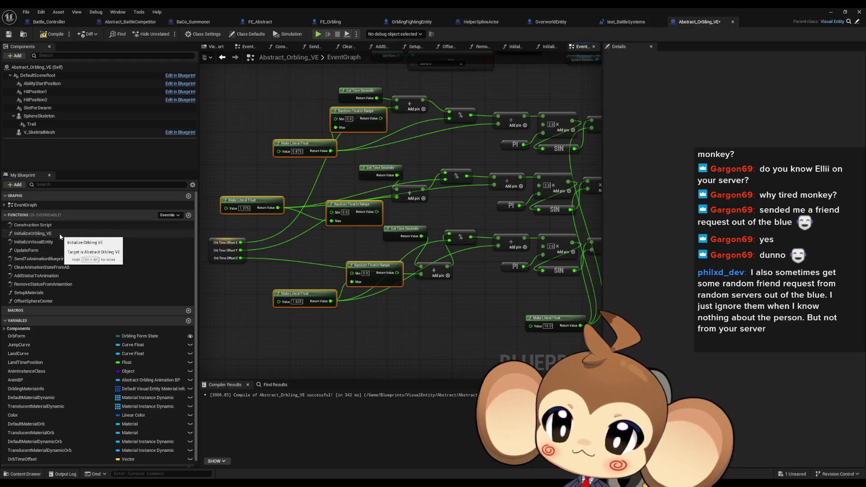
left_click(625, 21)
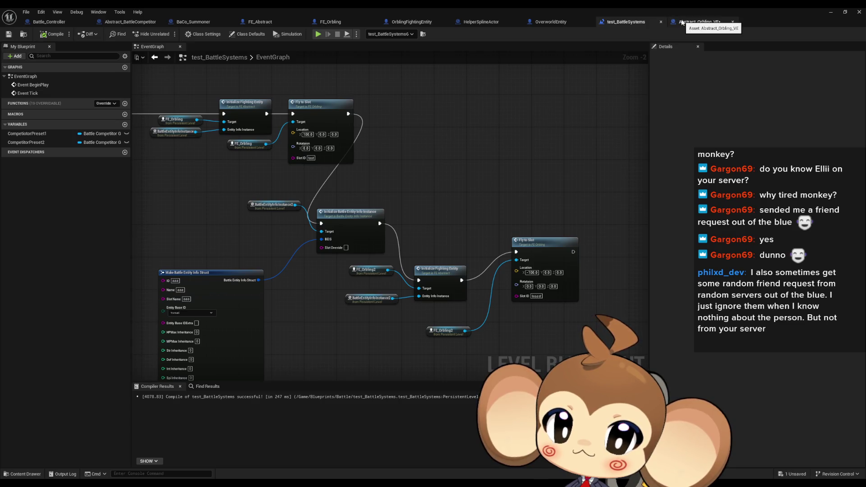
left_click(682, 22)
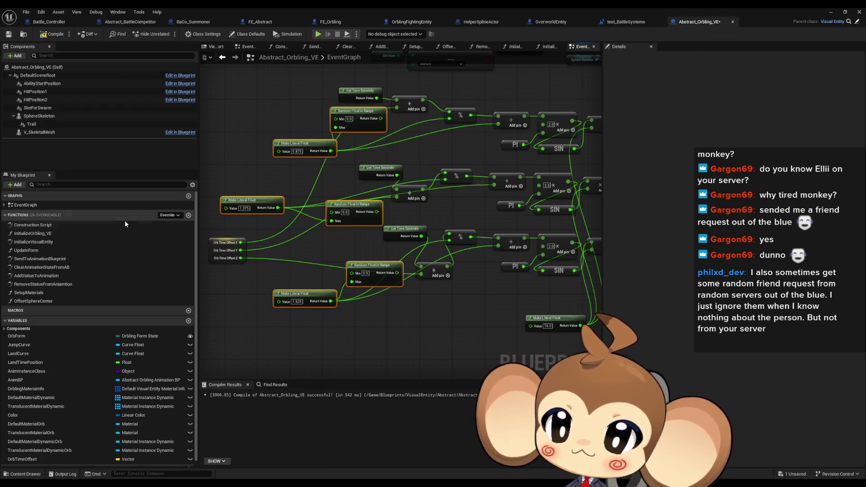
Step: Inspect the Initialize Fighting Entity function in the test_BattleSystems level blueprint
left_click(628, 23)
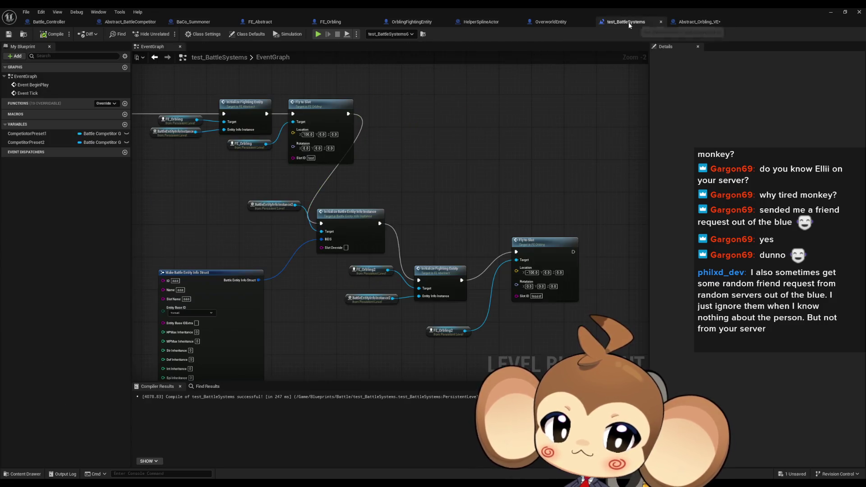
double_click(449, 276)
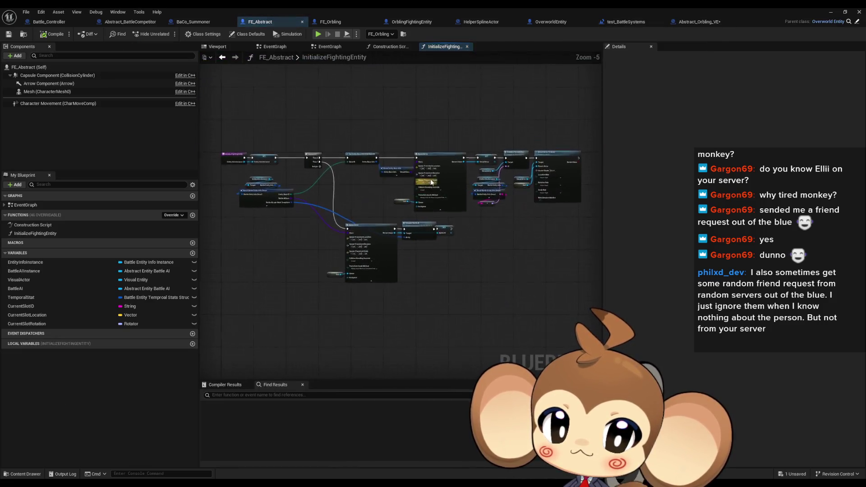
left_click_drag(523, 191, 368, 217)
Step: Paste the copied random float nodes beside Set Material in InitializeVisualEntity
left_click(700, 22)
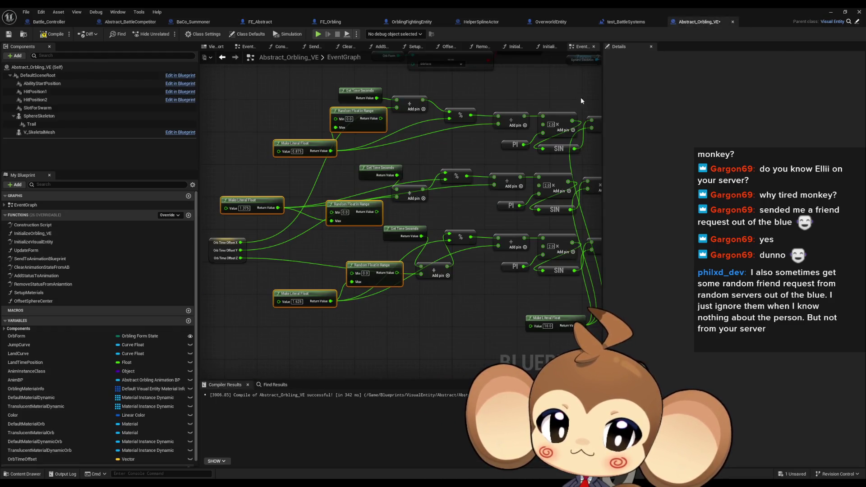
double_click(55, 242)
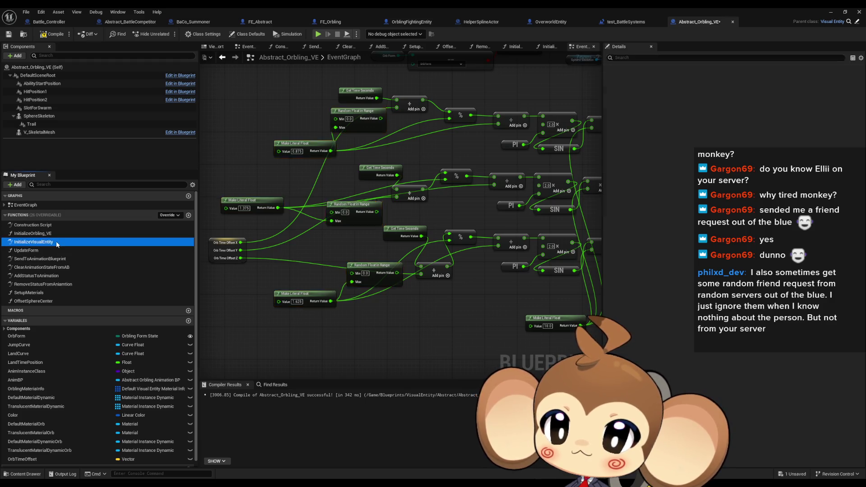
scroll(470, 294, "up", 1)
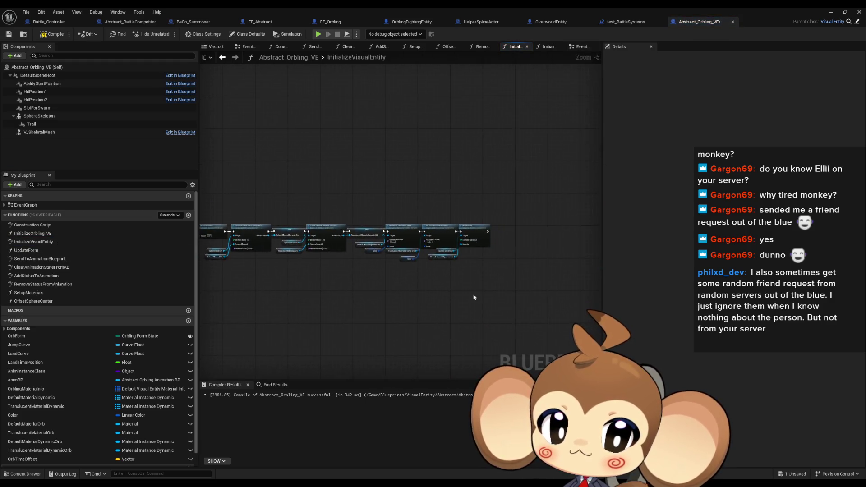
left_click_drag(470, 294, 344, 307)
key("ctrl+v")
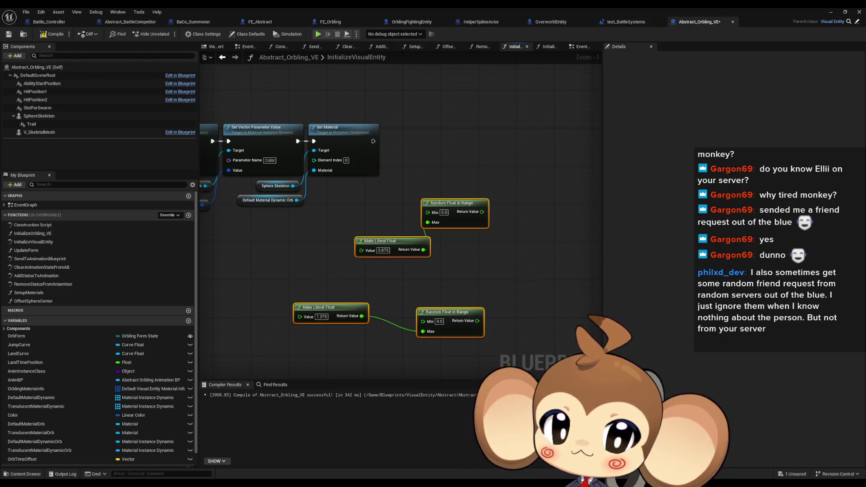
left_click(339, 237)
Step: Add a split Set OrbTimeOffset after Set Material with X, Y, Z from the random floats, then play the level
mouse_move(63, 459)
left_mouse_down()
mouse_move(518, 242)
mouse_move(537, 149)
left_mouse_up()
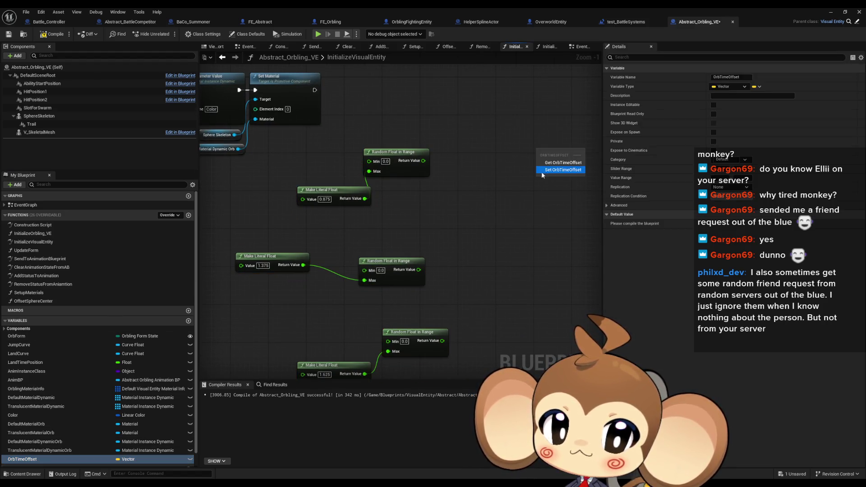
left_click(555, 163)
right_click(540, 165)
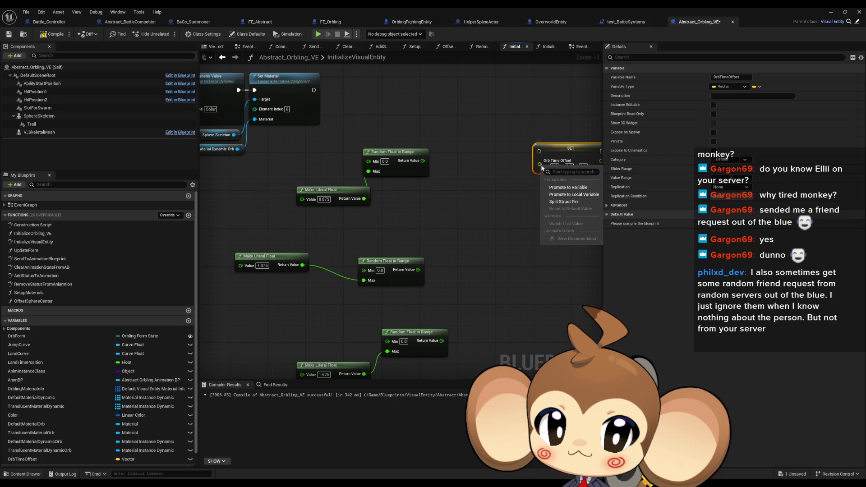
left_click(564, 201)
mouse_move(538, 181)
left_mouse_down()
mouse_move(448, 369)
mouse_move(441, 339)
left_mouse_up()
mouse_move(417, 268)
left_mouse_down()
mouse_move(542, 171)
mouse_move(423, 159)
left_mouse_up()
left_click_drag(539, 150, 314, 88)
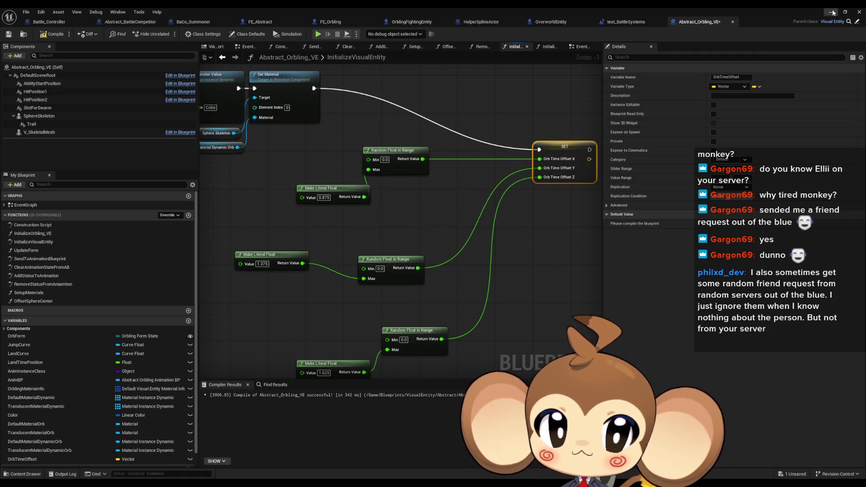
left_click(832, 12)
left_click(168, 33)
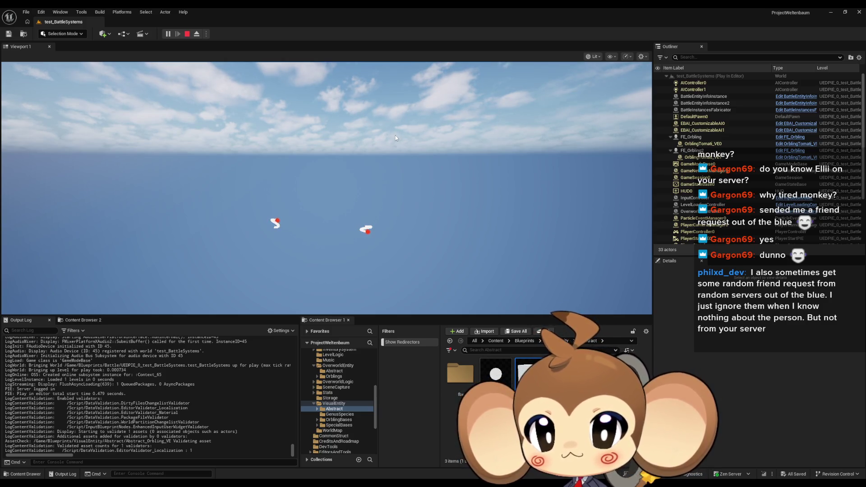
Step: Stop the play test and look over the random and literal float nodes
left_click(188, 33)
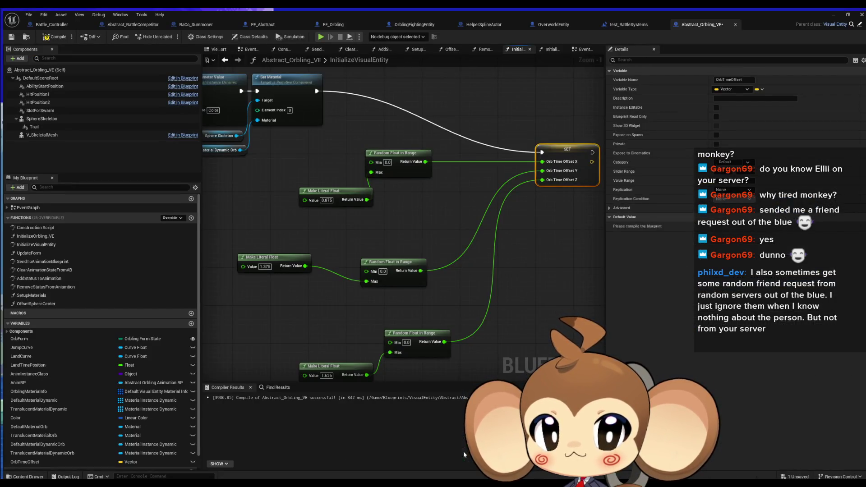
mouse_move(278, 145)
left_mouse_down()
mouse_move(548, 379)
mouse_move(564, 374)
left_mouse_up()
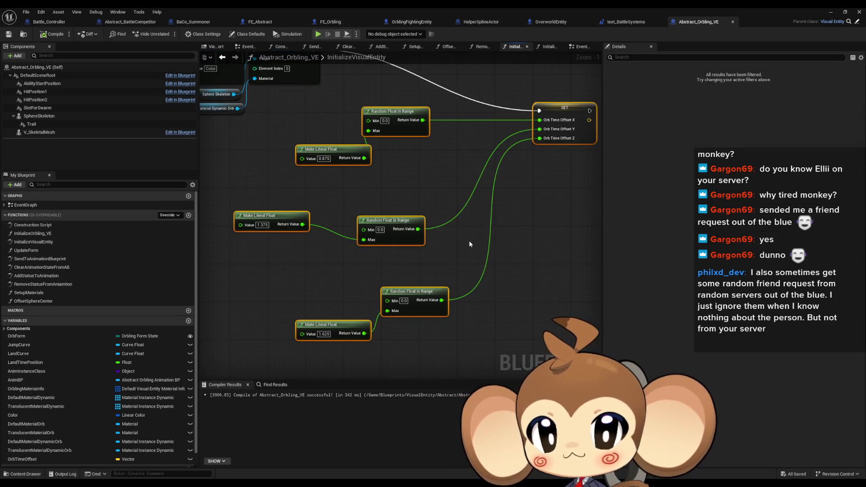
left_click(468, 275)
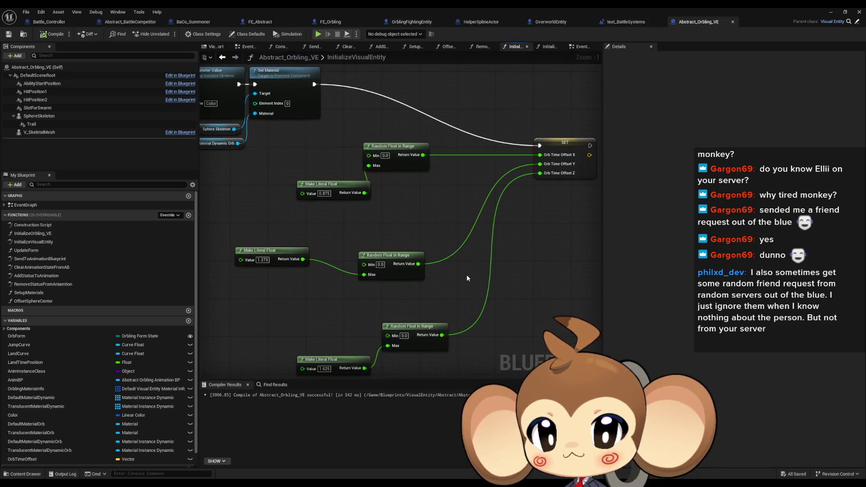
Step: Open the EventGraph, select the Make Literal Float node, and add a new variable
left_click(33, 206)
double_click(33, 206)
scroll(368, 355, "up", 2)
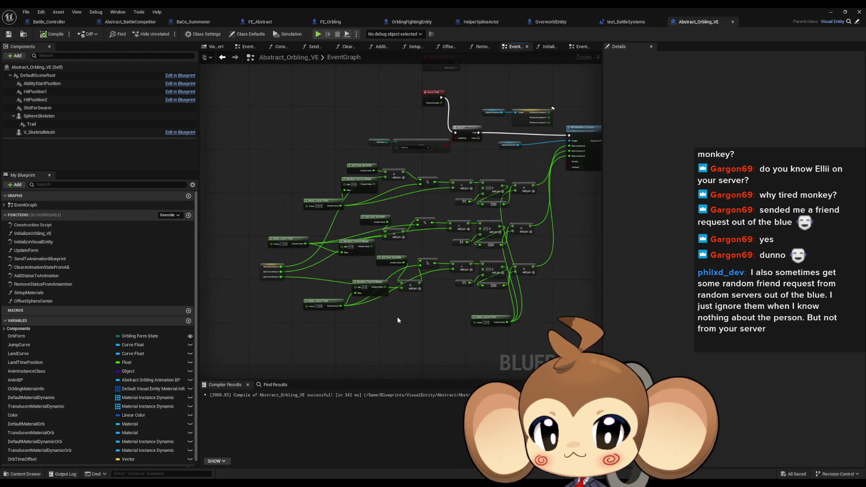
left_click_drag(289, 145, 322, 173)
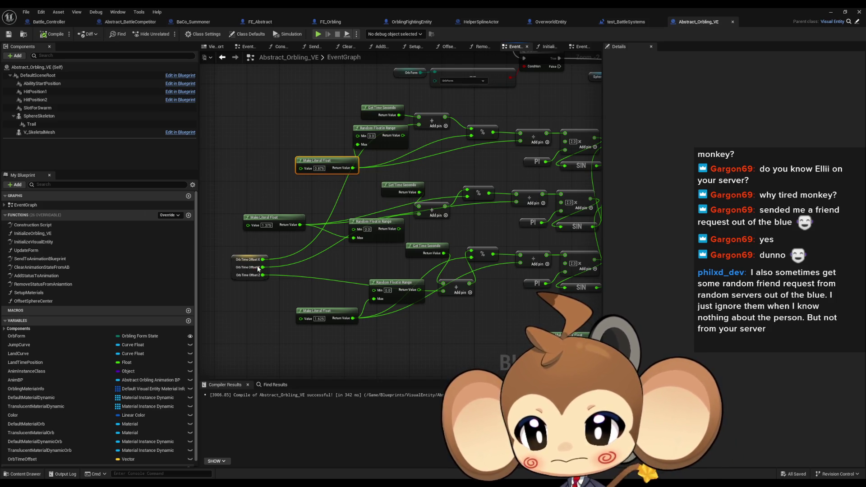
left_click(189, 321)
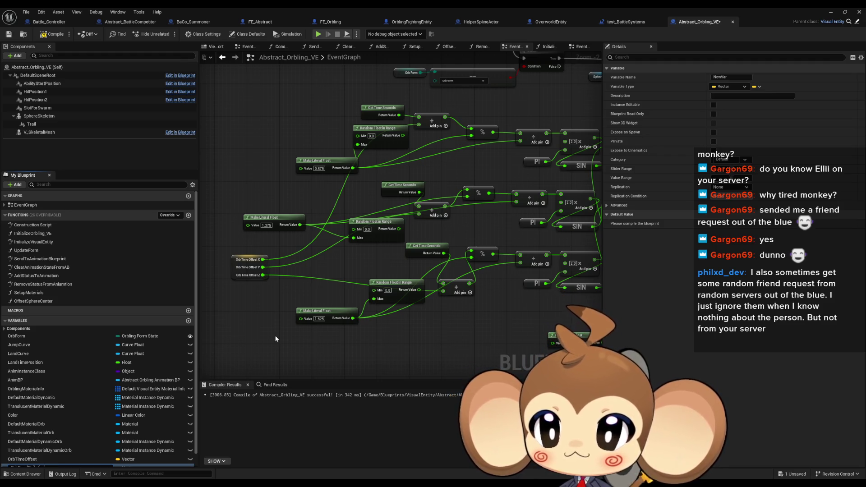
Step: Name the variable OrbRandOcilationSpeeds and place its getter in the EventGraph
key("Return")
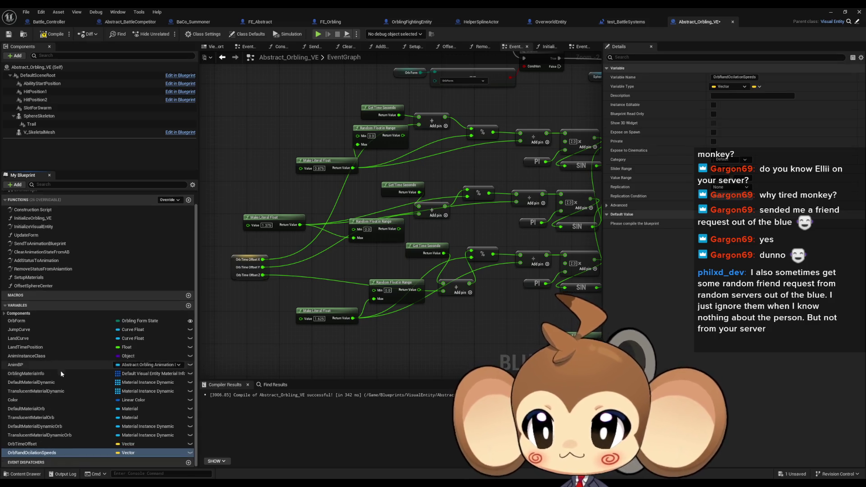
mouse_move(59, 452)
left_mouse_down()
mouse_move(293, 343)
mouse_move(206, 335)
left_mouse_up()
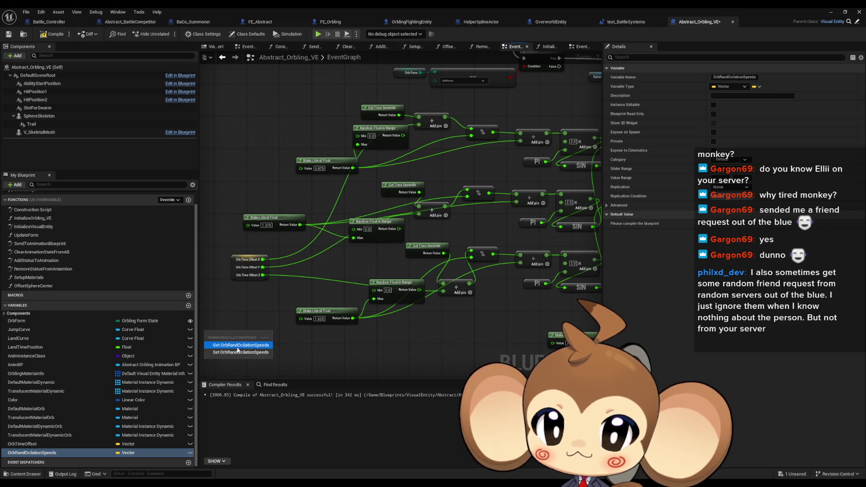
left_click(239, 345)
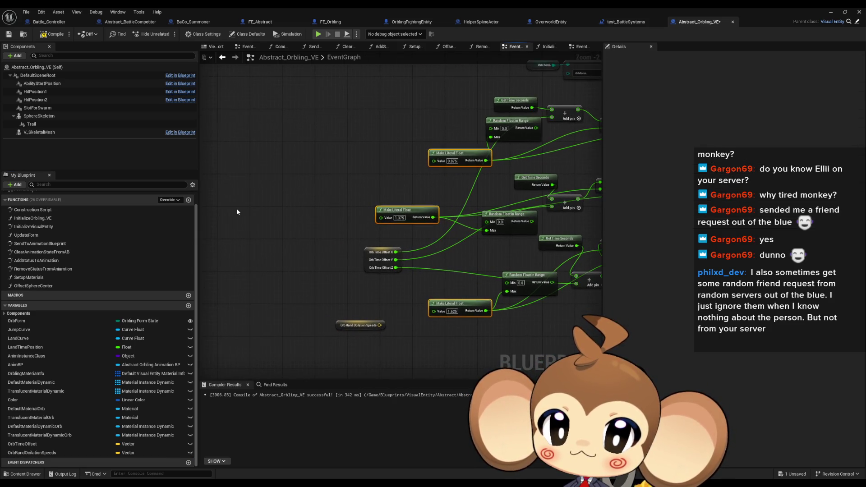
Step: Paste the three literal float nodes and wire the getter's split X and Z values to them
key("ctrl+v")
right_click(379, 325)
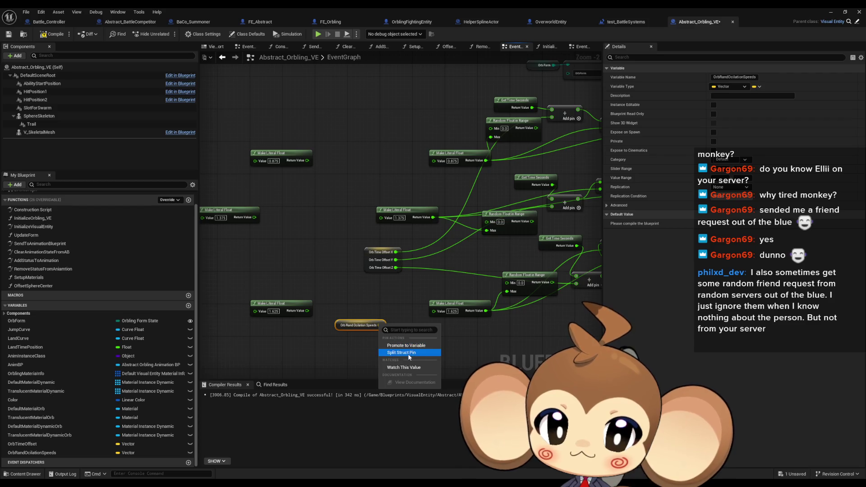
left_click(406, 351)
left_click_drag(382, 340, 434, 311)
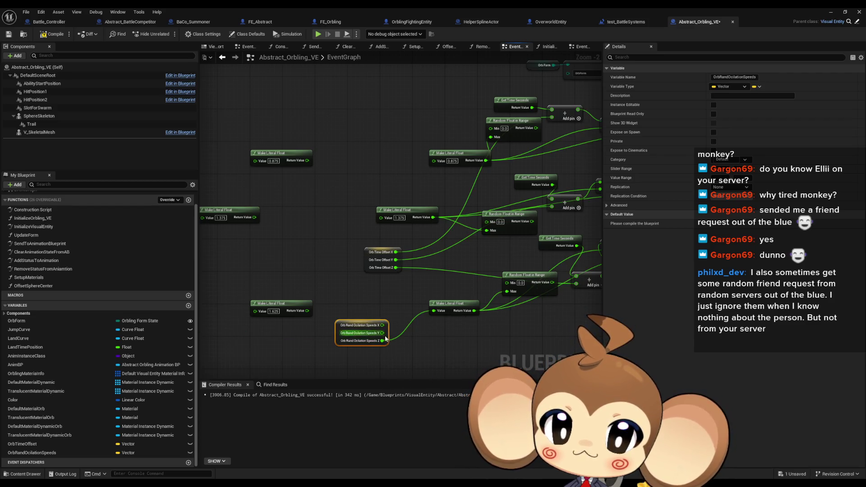
mouse_move(332, 331)
left_mouse_down()
mouse_move(325, 228)
mouse_move(332, 325)
mouse_move(367, 195)
mouse_move(419, 150)
mouse_move(376, 177)
left_mouse_up()
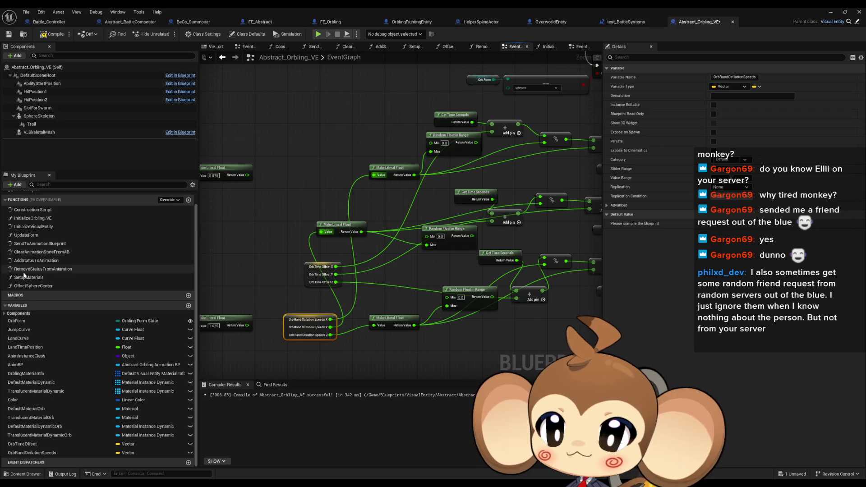
scroll(49, 244, "up", 1)
double_click(45, 242)
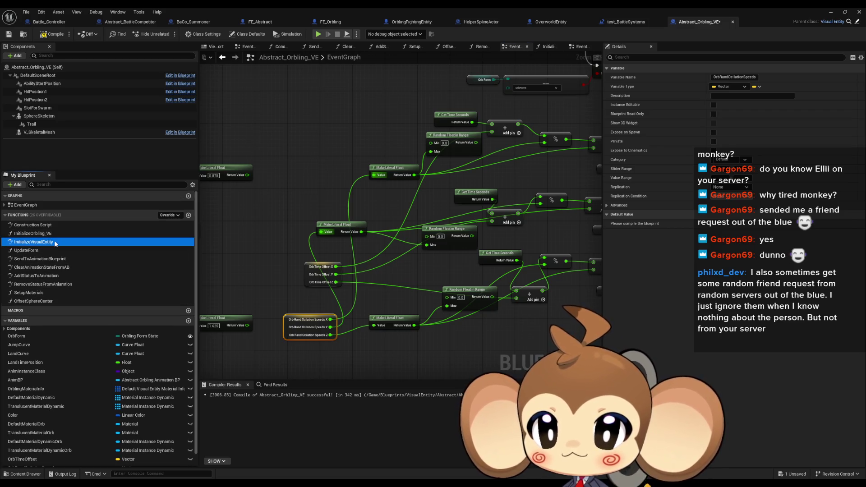
Step: Add a split Set OrbRandOcilationSpeeds node chained after the OrbTimeOffset SET
scroll(37, 451, "down", 1)
mouse_move(31, 443)
left_mouse_down()
mouse_move(391, 359)
mouse_move(545, 271)
mouse_move(578, 298)
mouse_move(381, 285)
left_mouse_up()
scroll(374, 308, "up", 3)
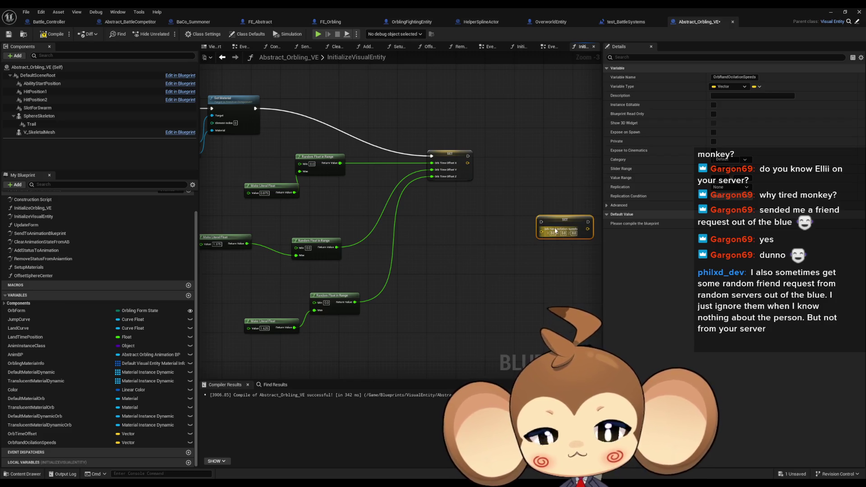
right_click(537, 232)
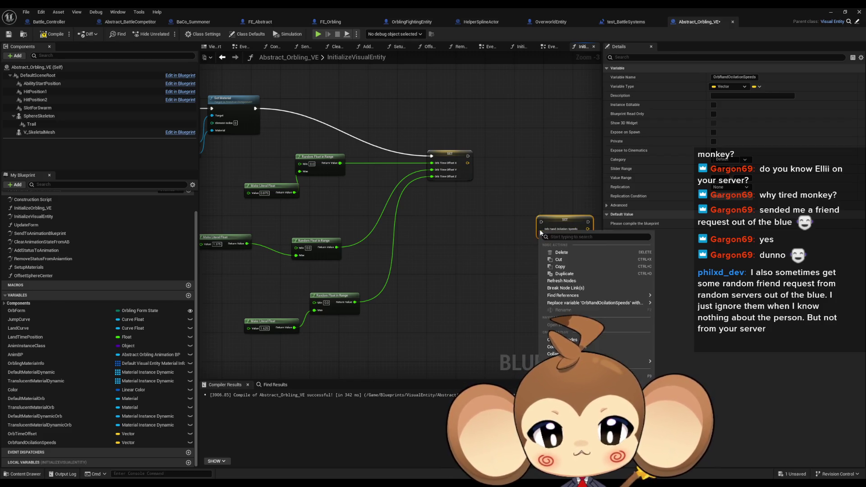
left_click(533, 234)
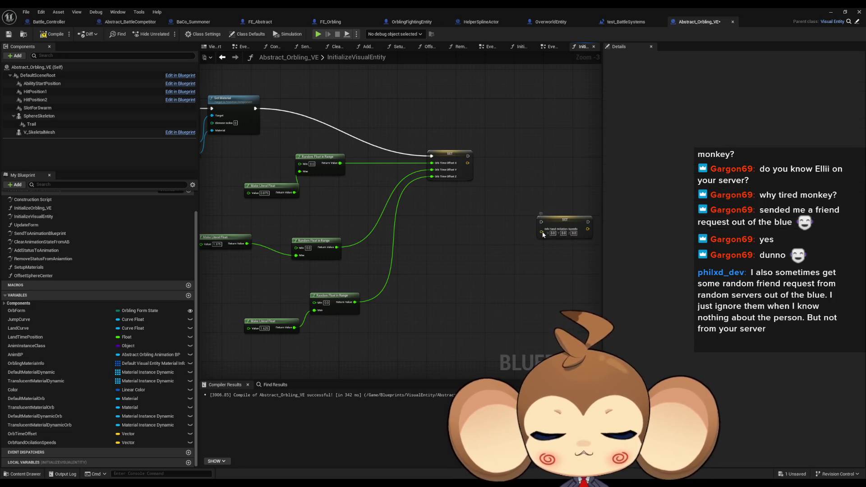
right_click(541, 231)
left_click(576, 269)
mouse_move(541, 221)
left_mouse_down()
mouse_move(446, 164)
mouse_move(468, 156)
left_mouse_up()
Step: Copy-paste the five float nodes and wire random floats into the new SET's X and Z
mouse_move(293, 177)
left_mouse_down()
mouse_move(300, 201)
mouse_move(383, 302)
left_mouse_up()
key("ctrl+c")
key("ctrl+v")
mouse_move(471, 230)
left_mouse_down()
mouse_move(511, 226)
mouse_move(490, 297)
mouse_move(487, 361)
mouse_move(470, 315)
mouse_move(496, 189)
mouse_move(508, 230)
mouse_move(421, 208)
left_mouse_up()
left_click(505, 237)
scroll(511, 231, "up", 2)
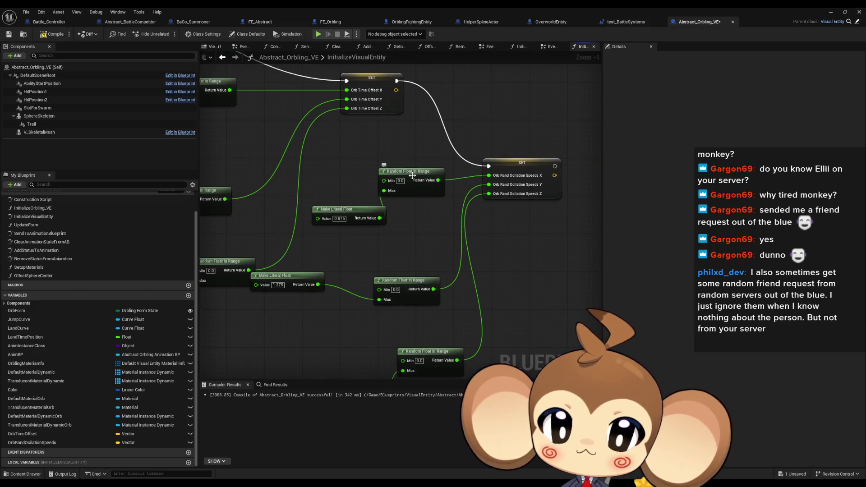
Step: Rearrange the 0.875, 1.625 and 1.375 literal nodes and disconnect the SET node's execution wires
left_click(353, 211)
left_click_drag(353, 210, 334, 196)
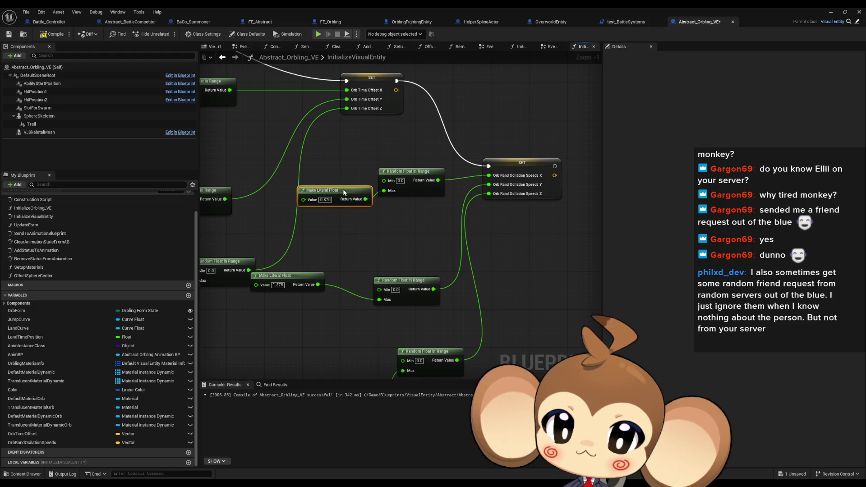
left_click_drag(340, 191, 345, 195)
mouse_move(351, 371)
left_mouse_down()
mouse_move(351, 313)
mouse_move(341, 306)
left_mouse_up()
left_click(284, 217)
left_click_drag(284, 217, 312, 241)
left_click(328, 203)
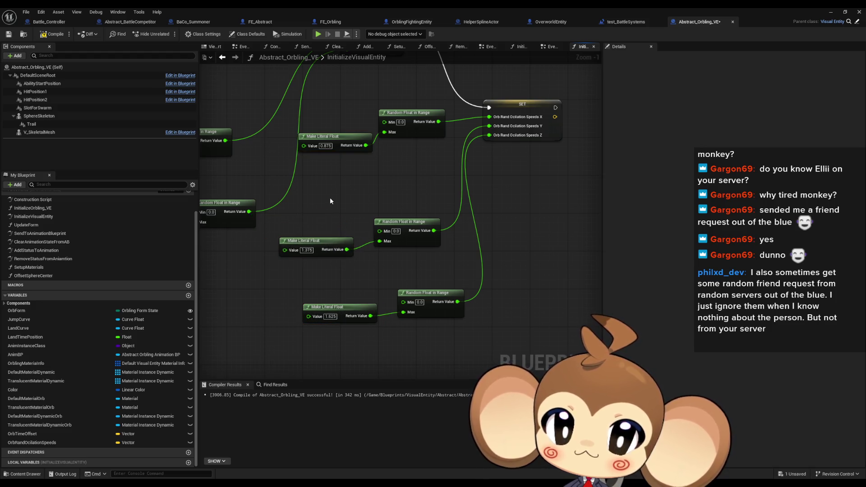
left_click_drag(361, 189, 387, 249)
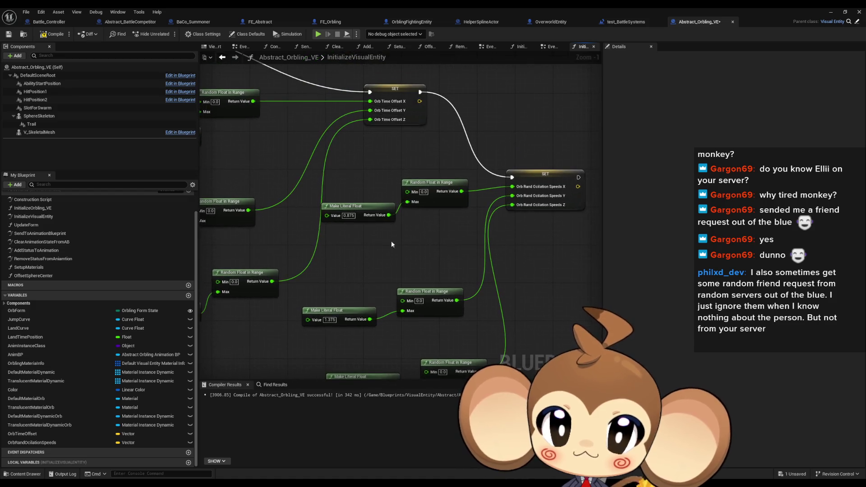
left_click(419, 92, "alt")
left_click_drag(419, 92, 495, 147)
left_click(447, 146, "alt")
mouse_move(420, 215)
left_mouse_down()
mouse_move(367, 165)
mouse_move(400, 156)
left_mouse_up()
Step: Set the Random Float in Range node's Min to 0.875 and Max to 1.625
left_click(351, 161)
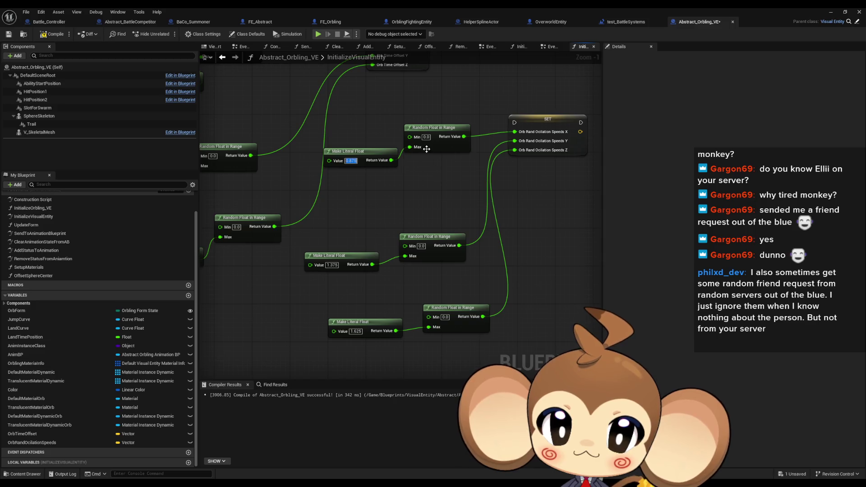
left_click(411, 148, "alt")
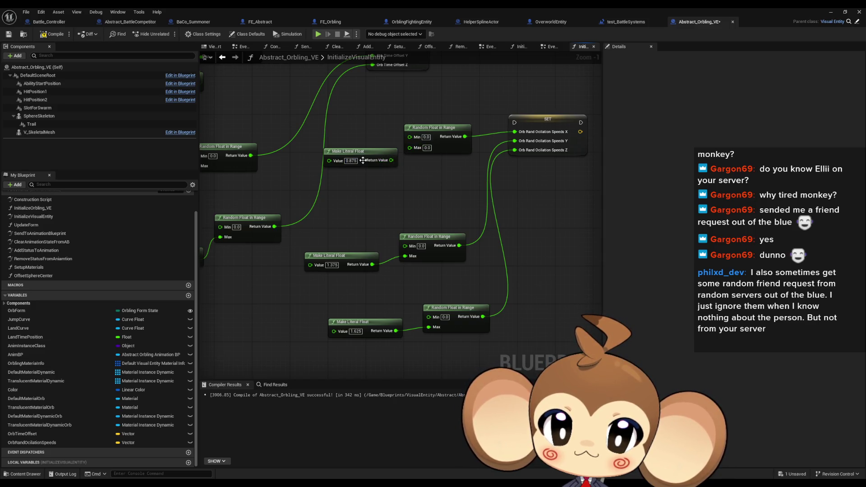
left_click(348, 161)
key("ctrl+c")
left_click(426, 136)
key("ctrl+v")
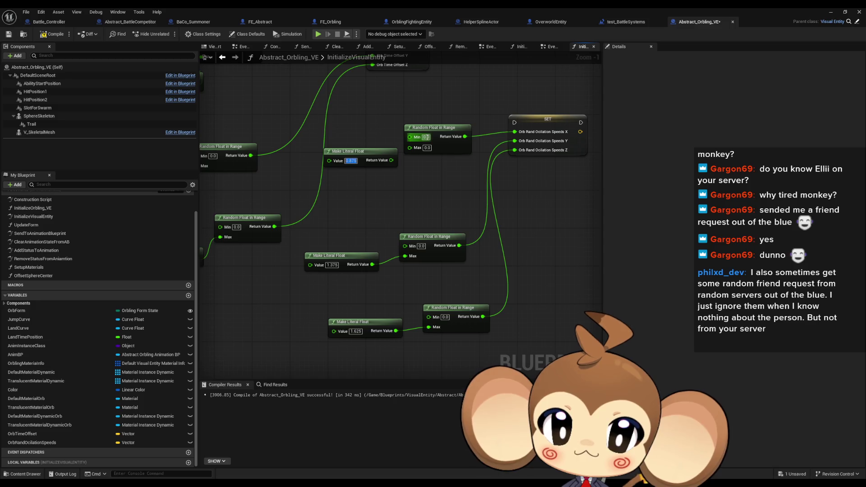
left_click(356, 332)
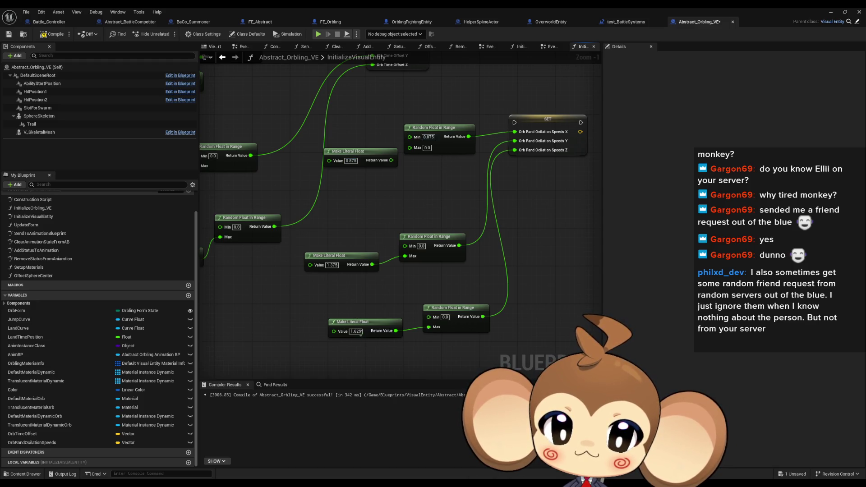
key("ctrl+c")
left_click(427, 147)
key("ctrl+v")
Step: Delete the leftover float nodes and wire two copies of the 0.875–1.625 random float into SET Y and Z
left_click(361, 152)
key("Delete")
left_click_drag(346, 229, 470, 339)
key("Delete")
left_click(440, 127)
key("ctrl+c")
key("ctrl+v")
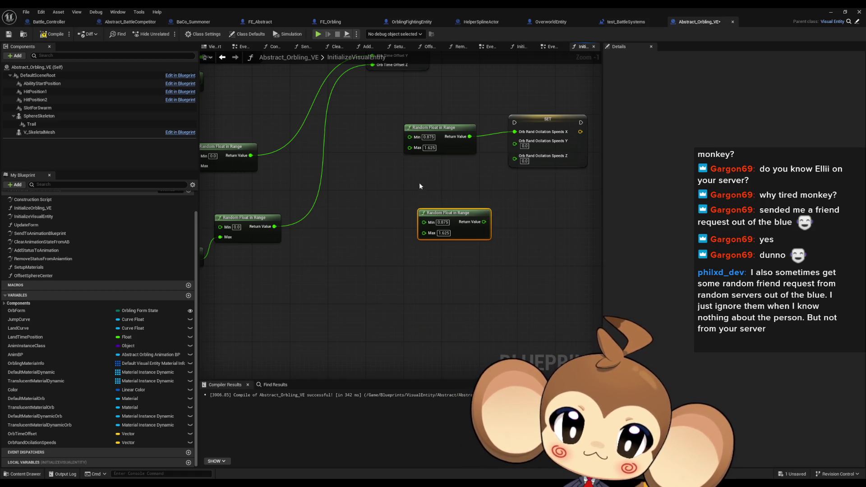
key("ctrl+v")
left_click_drag(470, 179, 515, 144)
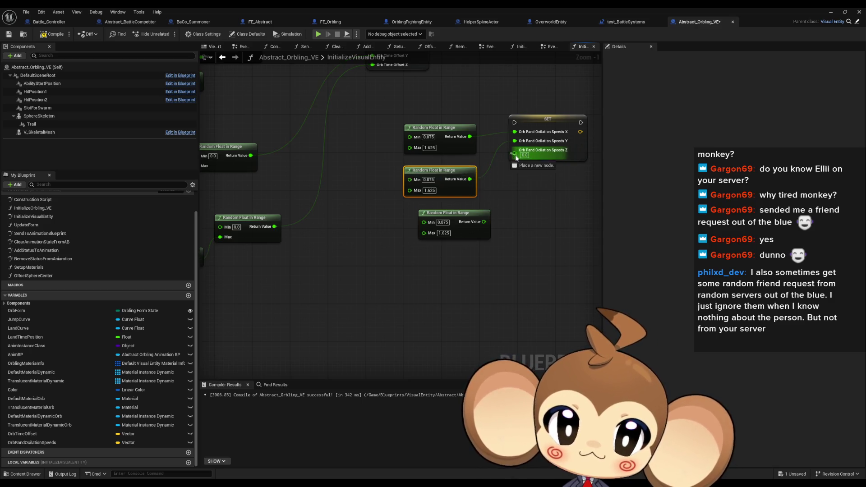
scroll(518, 181, "down", 3)
mouse_move(484, 222)
left_mouse_down()
mouse_move(515, 159)
mouse_move(391, 153)
mouse_move(280, 96)
left_mouse_up()
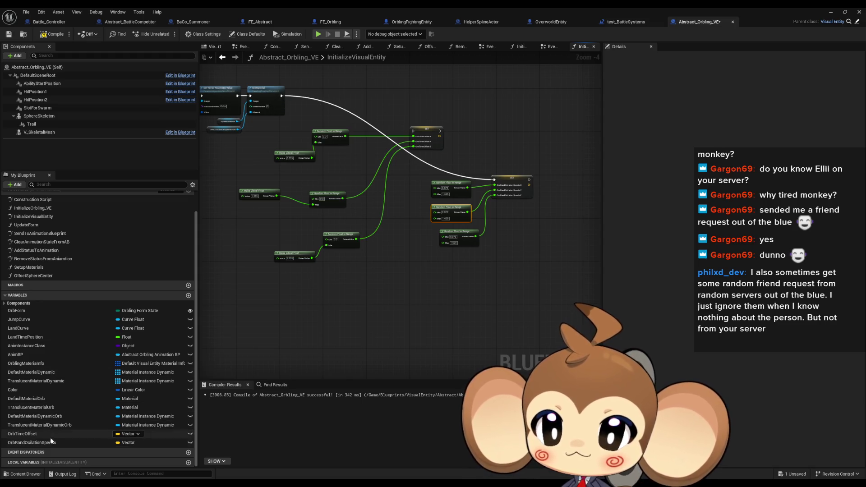
Step: Add a split OrbRandOcilationSpeeds getter and wire X, Y, Z into the offset random floats' Max inputs
mouse_move(31, 443)
left_mouse_down()
mouse_move(323, 296)
mouse_move(250, 278)
left_mouse_up()
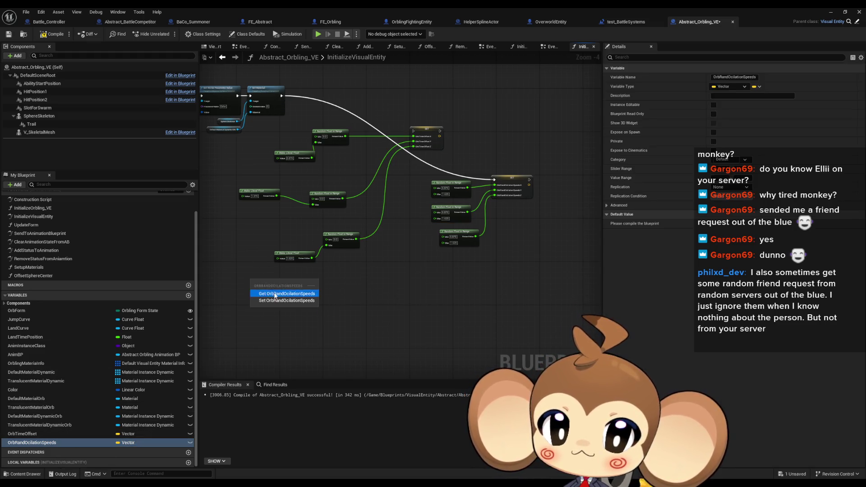
left_click(266, 288)
right_click(279, 284)
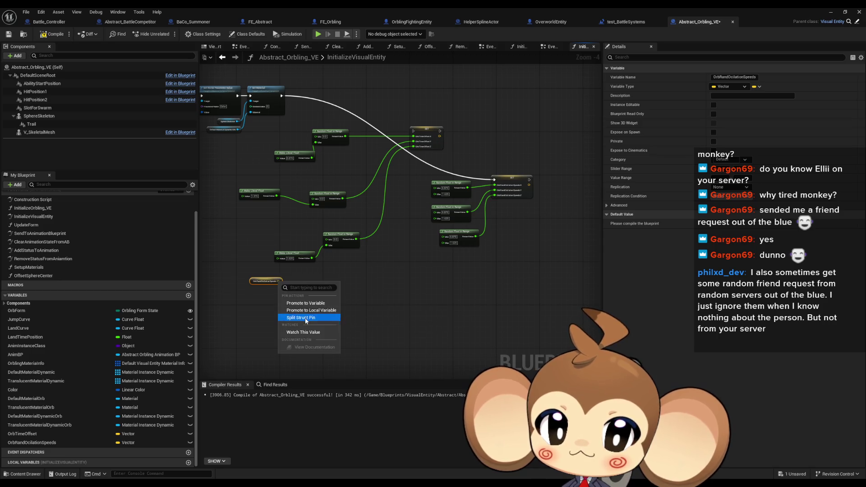
left_click(310, 317)
scroll(286, 274, "up", 5)
left_click_drag(248, 305, 342, 217)
mouse_move(315, 365)
left_mouse_down()
mouse_move(378, 244)
mouse_move(381, 202)
left_mouse_up()
left_click_drag(381, 121, 413, 128)
left_click_drag(343, 316, 343, 241)
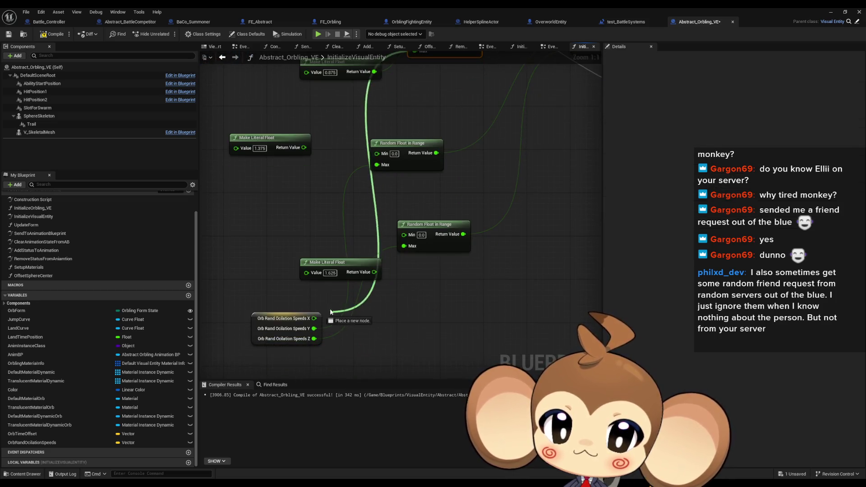
left_click_drag(272, 318, 245, 268)
scroll(246, 236, "down", 4)
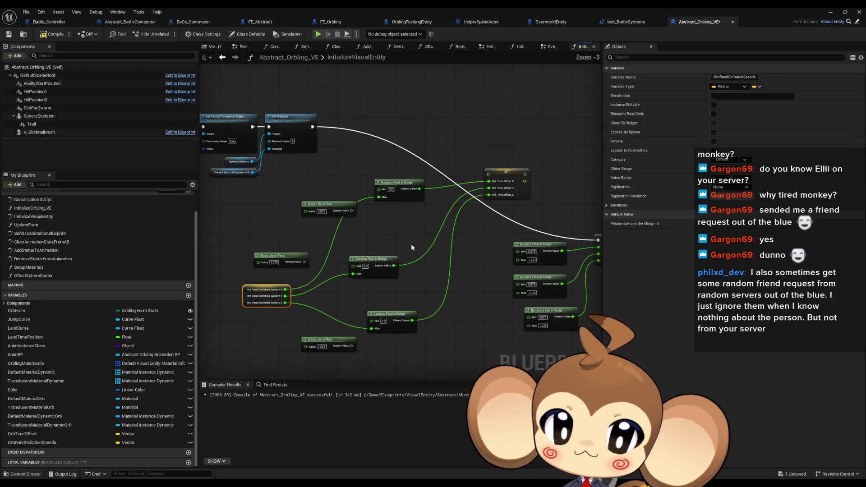
left_click(831, 12)
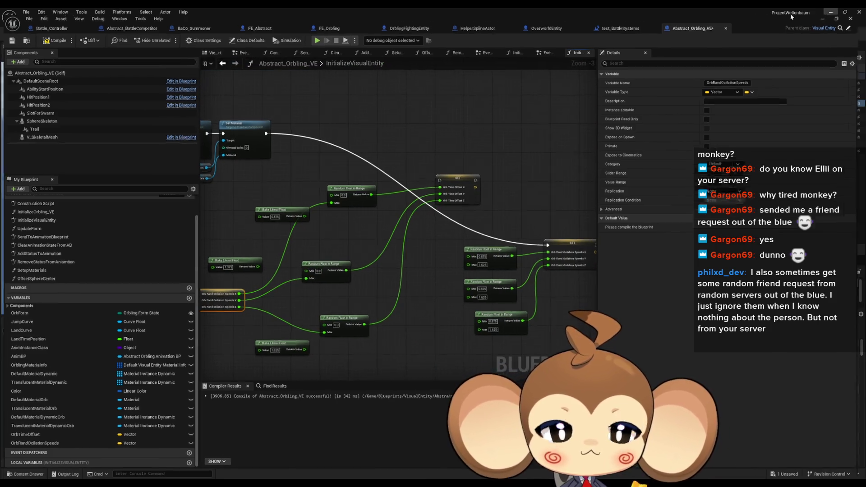
Step: Play test_BattleSystems, restarting the session to watch the orbs, then stop it
left_click(167, 33)
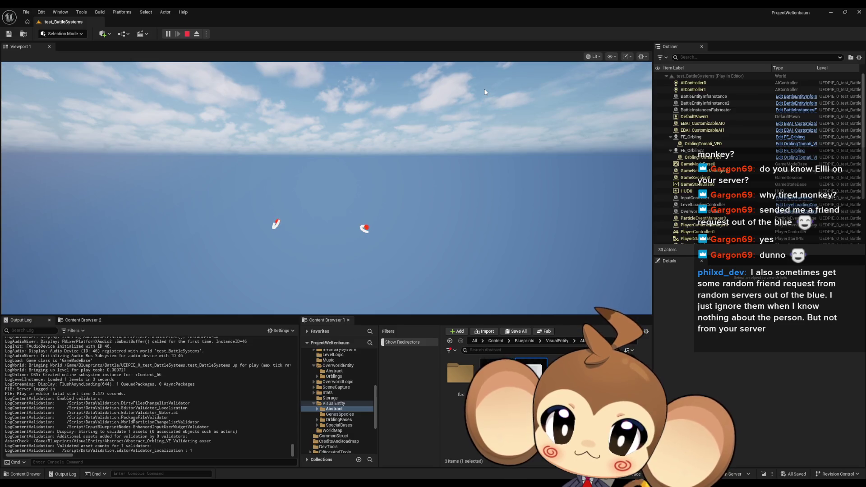
left_click(188, 34)
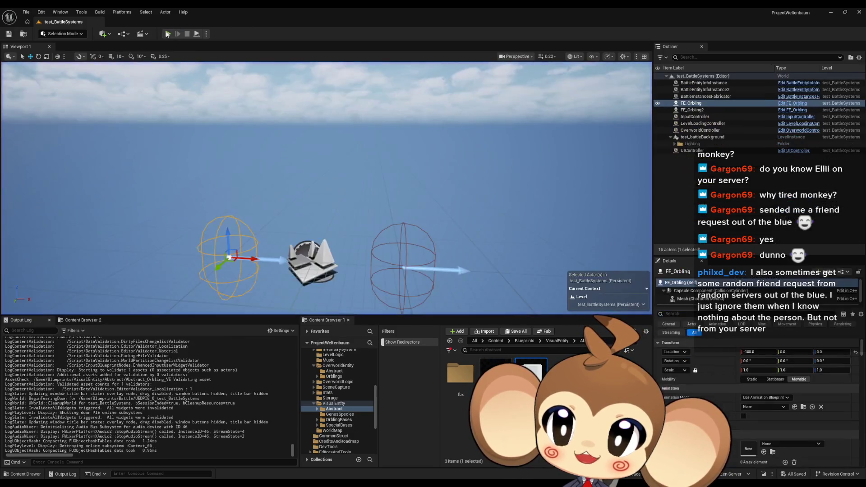
key("alt+p")
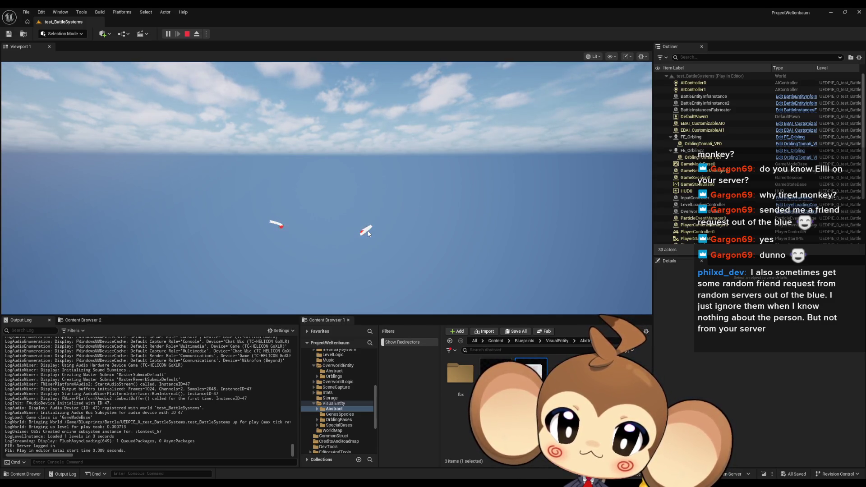
left_click(187, 34)
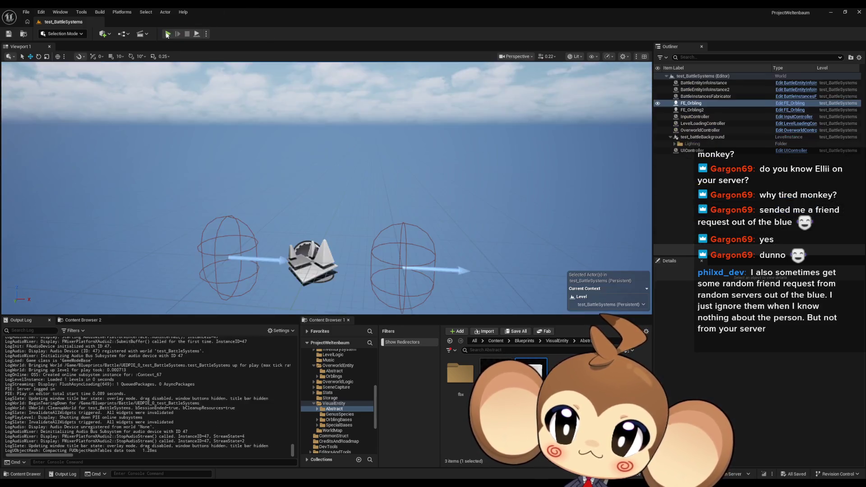
left_click(169, 34)
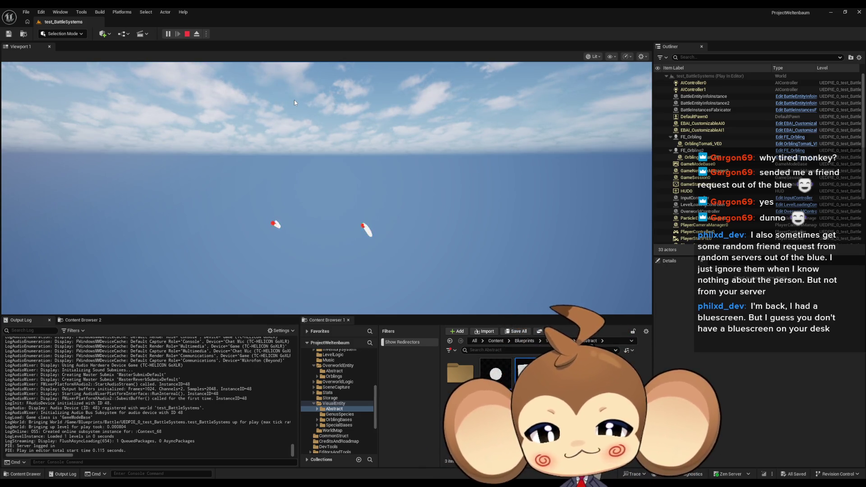
left_click(187, 34)
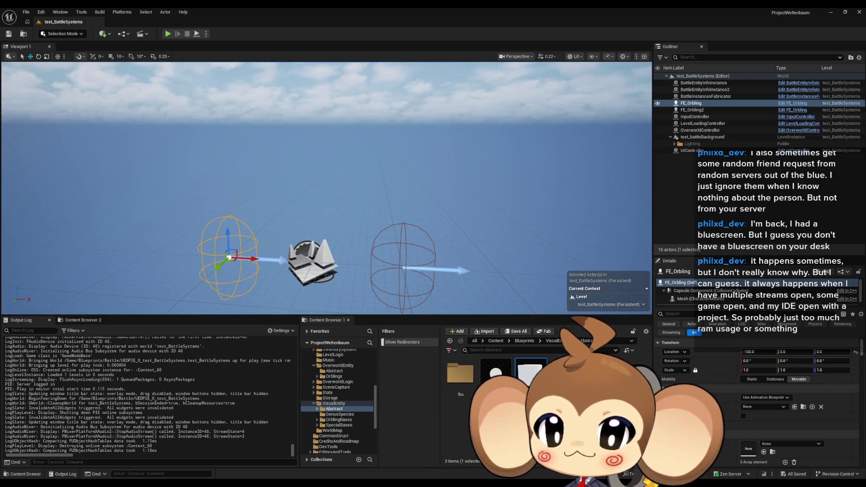
Step: Save Abstract_Orbling_VE and bring the InitializeVisualEntity nodes into view
left_click(447, 460)
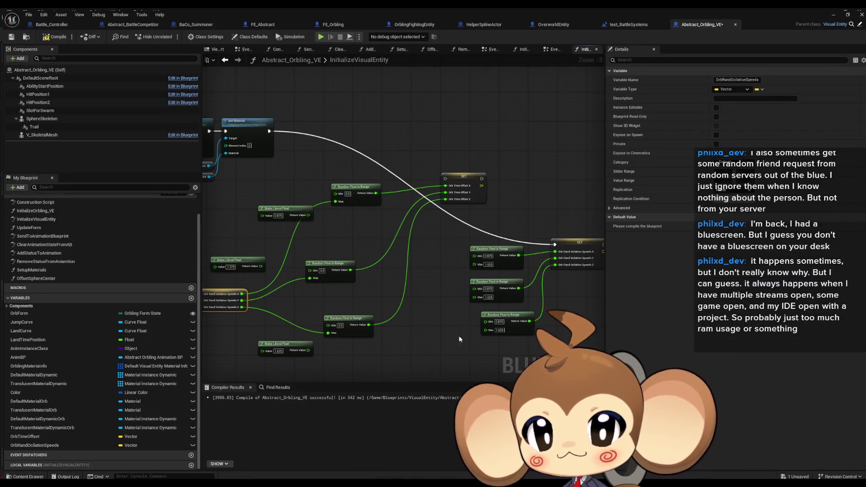
key("ctrl+s")
left_click_drag(425, 330, 481, 300)
scroll(480, 300, "down", 1)
left_click(480, 300)
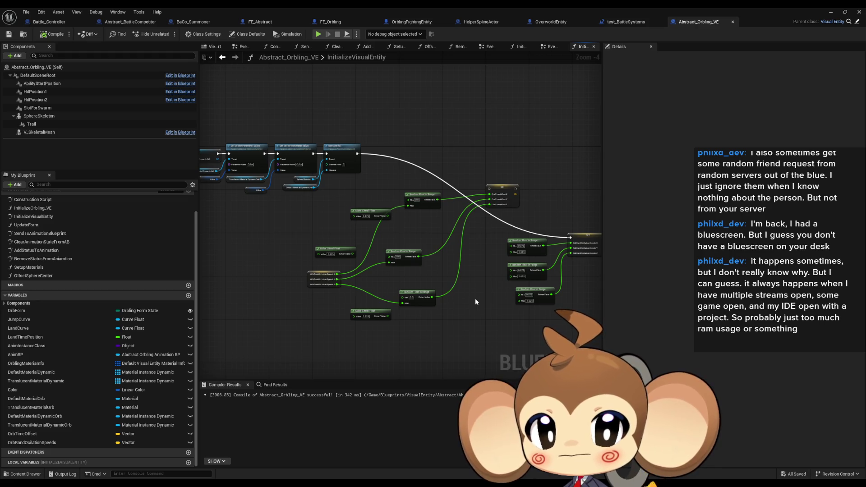
Step: Marquee-select the random oscillation-speed nodes and delete them
mouse_move(295, 190)
left_mouse_down()
mouse_move(402, 273)
mouse_move(562, 334)
mouse_move(575, 329)
left_mouse_up()
key("Delete")
scroll(28, 207, "up", 2)
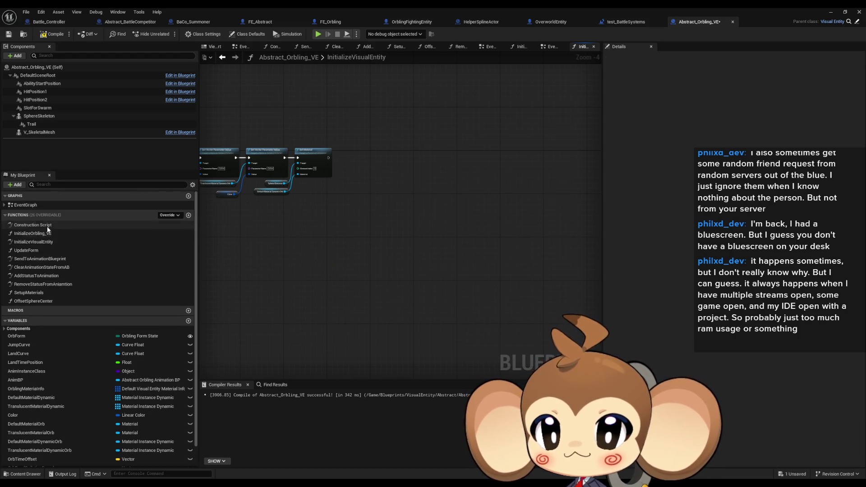
Step: Inspect the EventGraph and the OffsetSphereCenter function graph
double_click(29, 205)
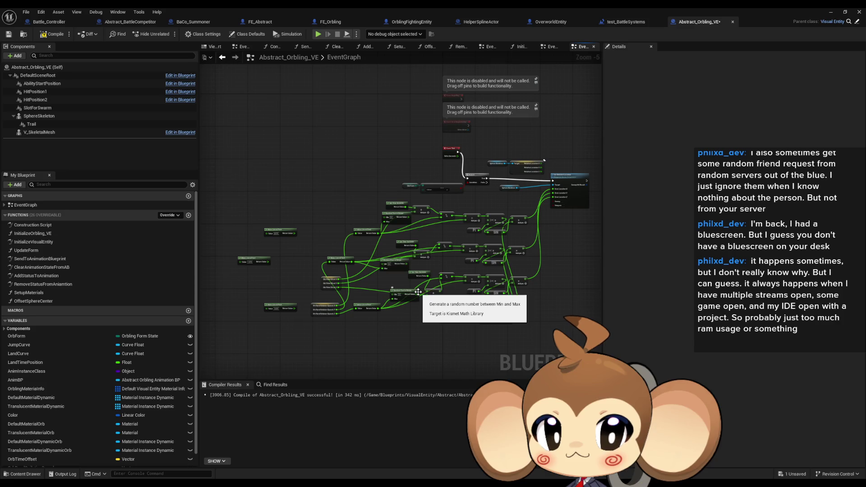
left_click_drag(500, 261, 433, 253)
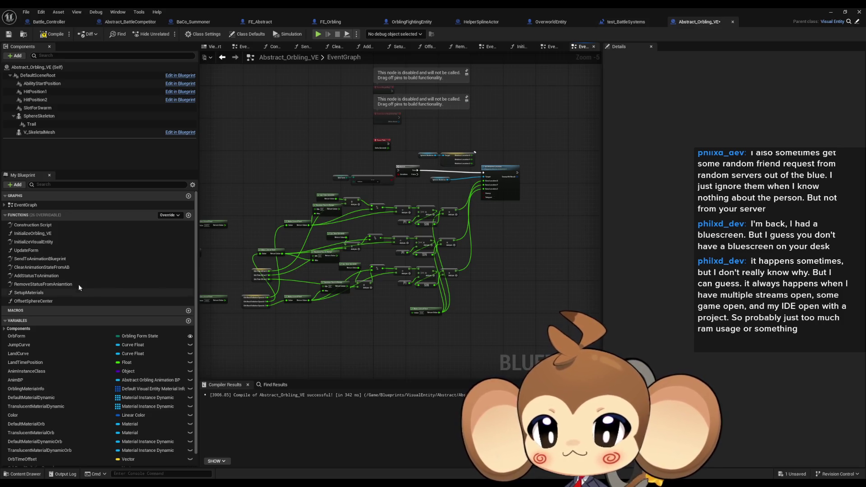
double_click(56, 305)
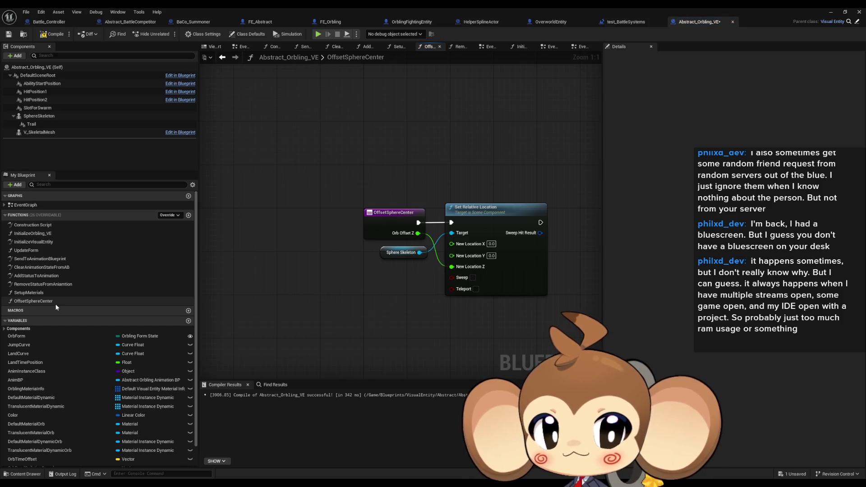
right_click(56, 305)
mouse_move(96, 343)
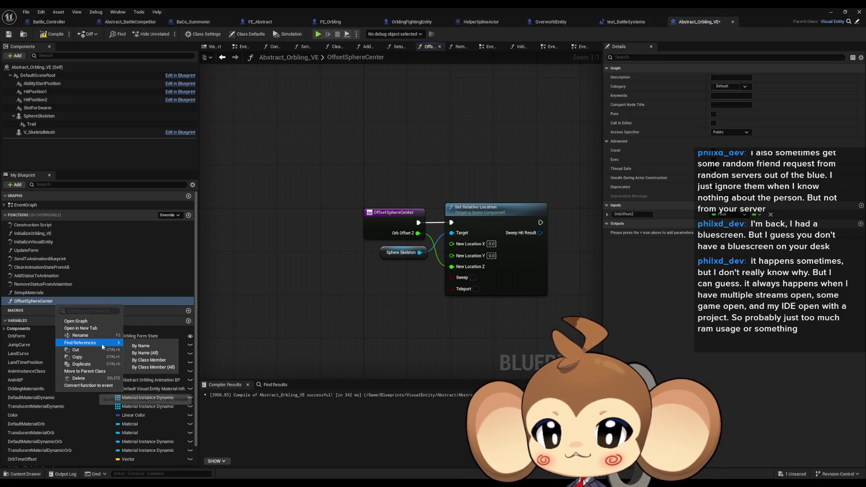
left_click(154, 368)
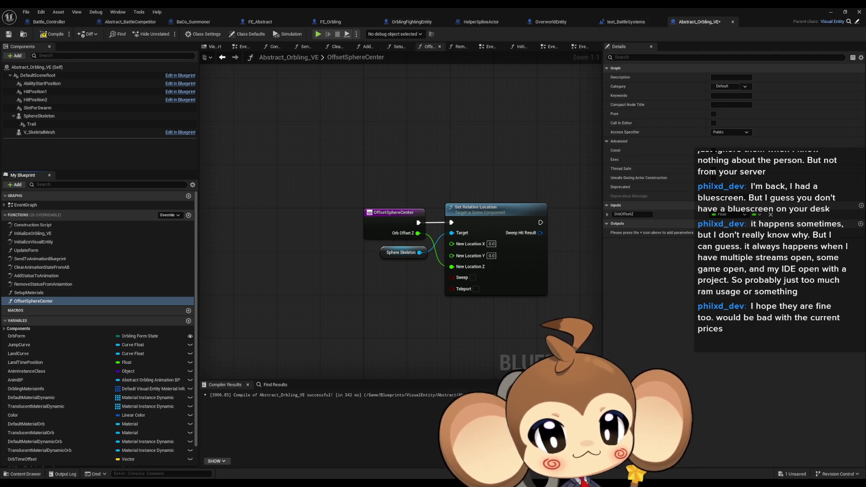
Step: Compare InitializeOrbling_VE with OffsetSphereCenter's Sphere Skeleton and Set Relative Location nodes
key("alt+Left")
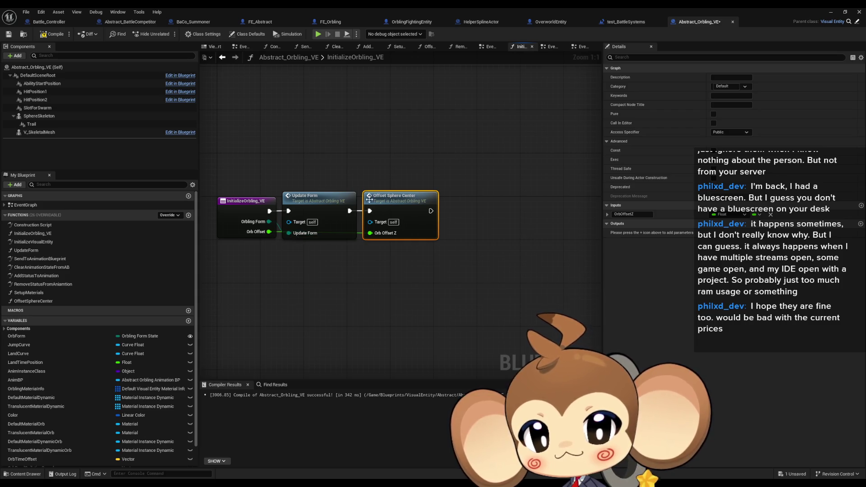
left_click(222, 58)
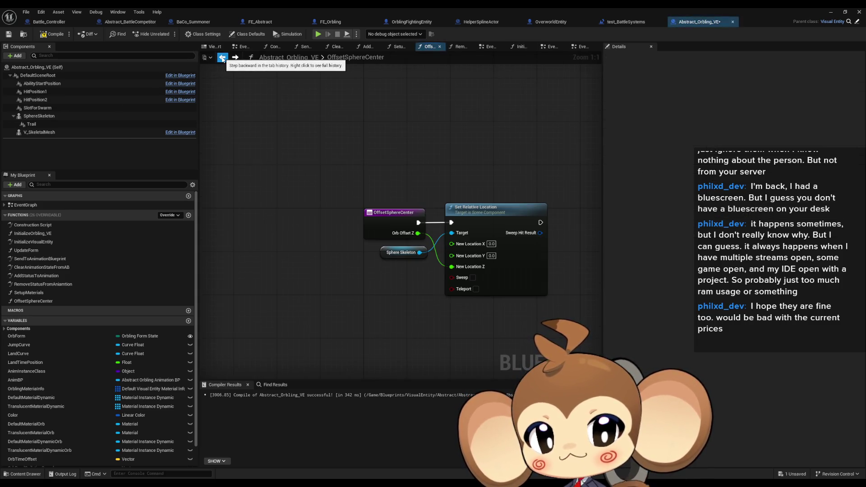
left_click_drag(428, 130, 340, 133)
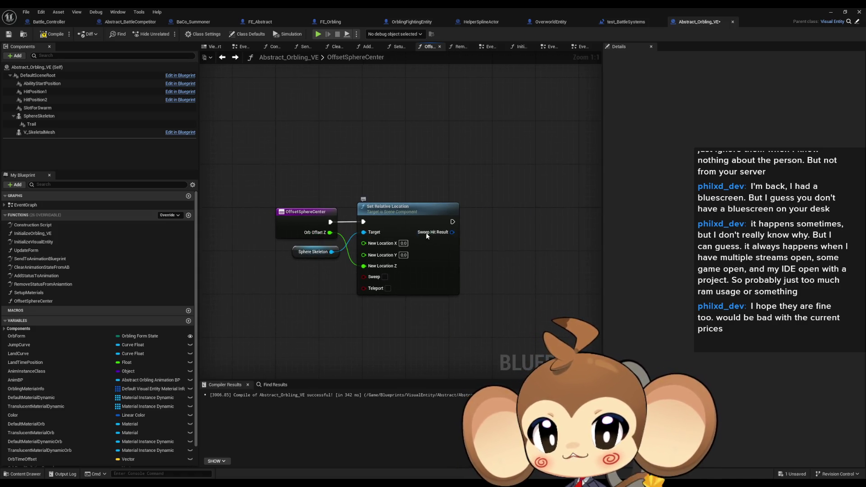
left_click(235, 57)
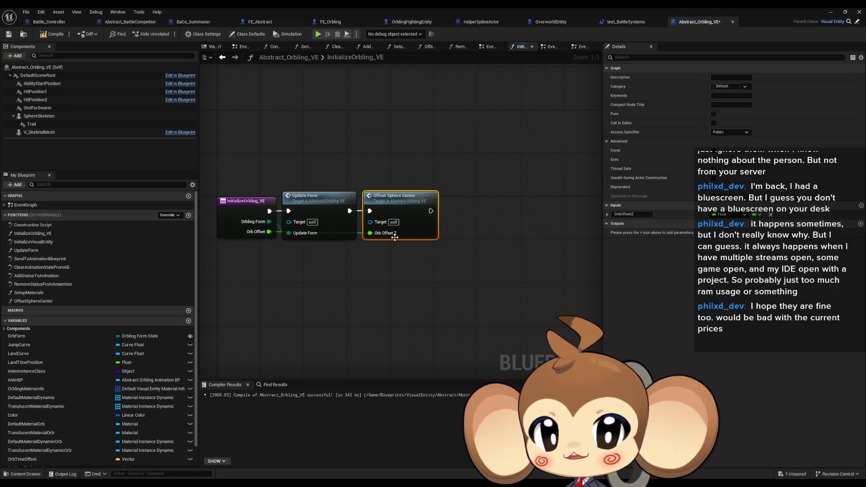
double_click(395, 235)
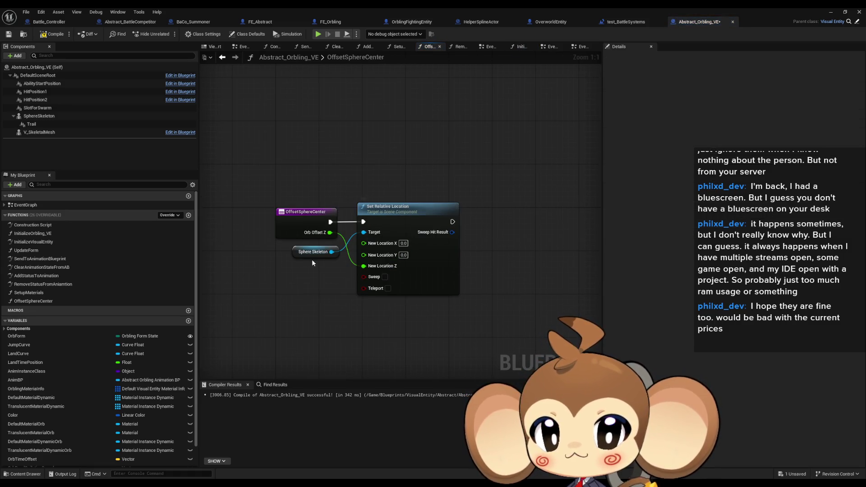
left_click_drag(281, 247, 324, 269)
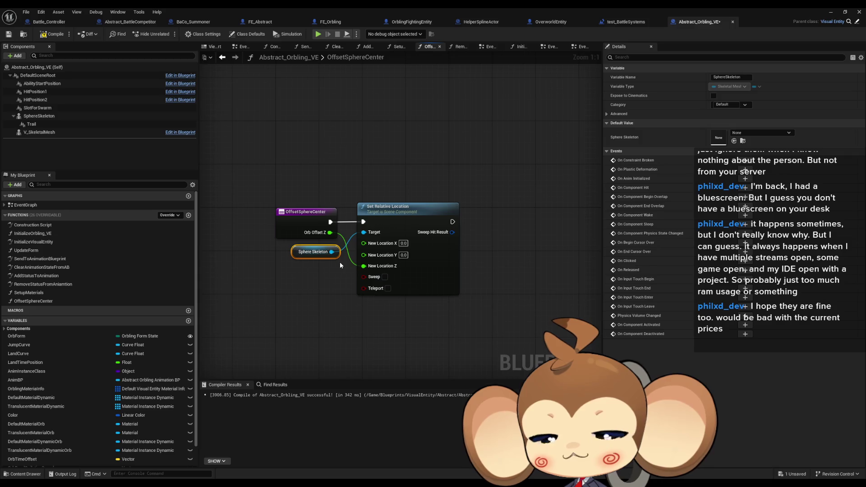
left_click_drag(378, 161, 466, 308)
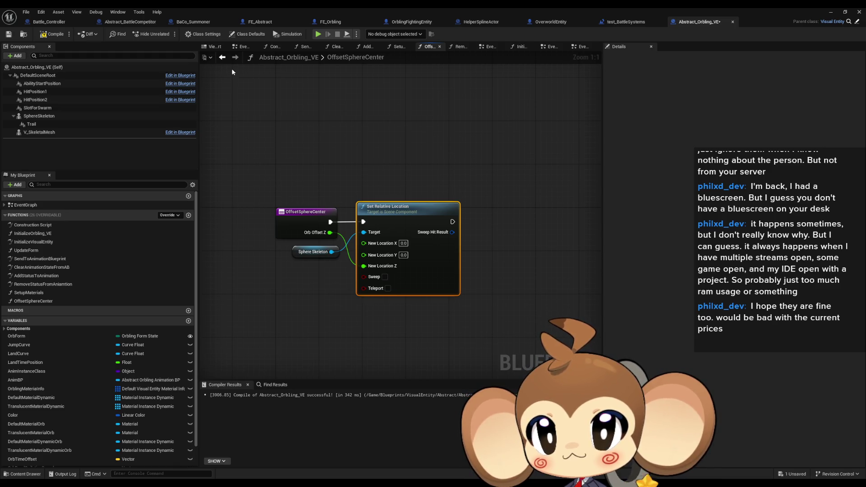
Step: Return to InitializeOrbling_VE, centre its nodes and look up its references
left_click(222, 58)
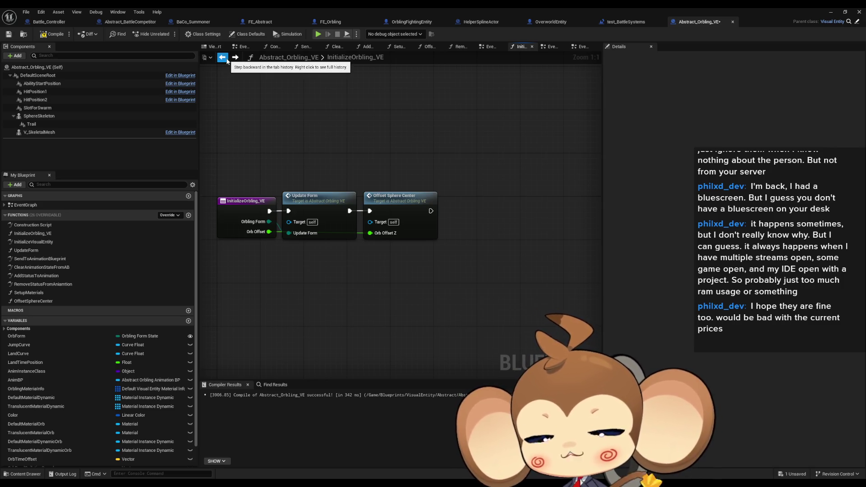
left_click_drag(258, 98, 323, 127)
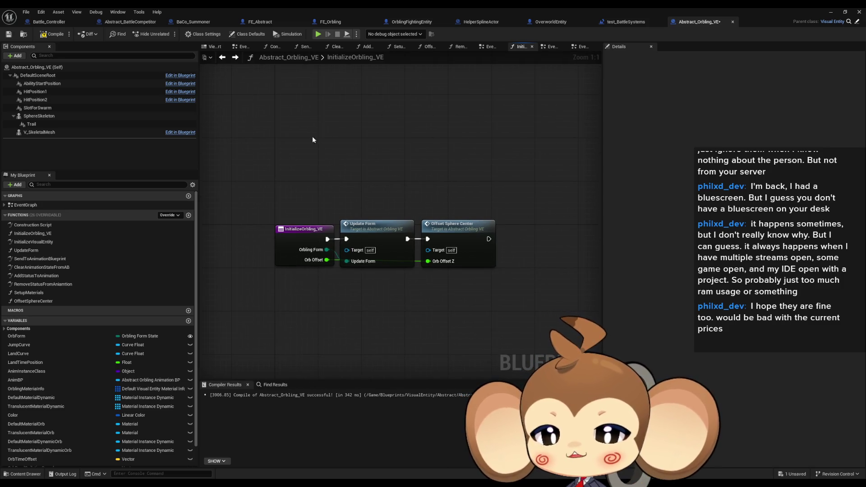
right_click(297, 227)
Step: Review the InitializeOrbling_VE callers in BossCompetitor and SpecialCompetitor_IntroCrystal, then reopen Abstract_Orbling_VE
mouse_move(343, 298)
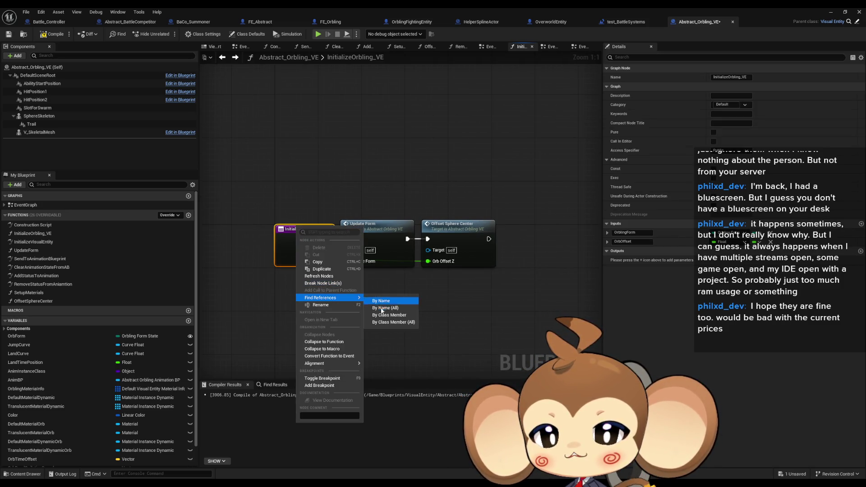
left_click(449, 332)
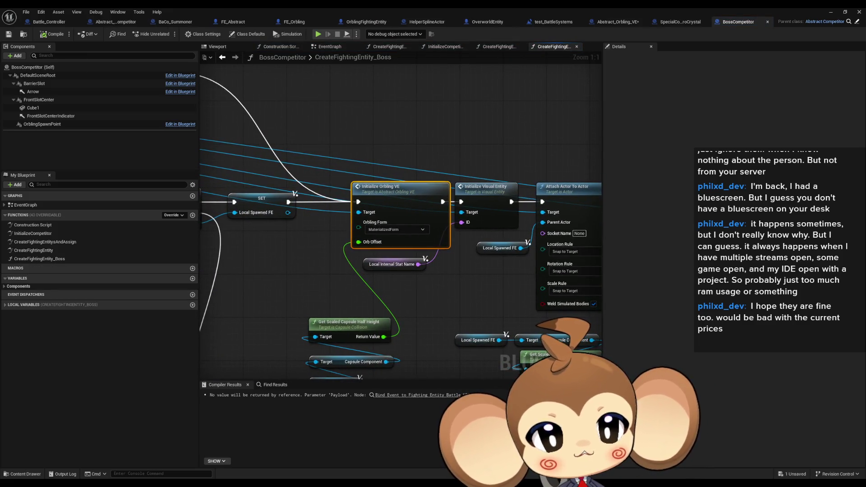
key("ctrl+Tab")
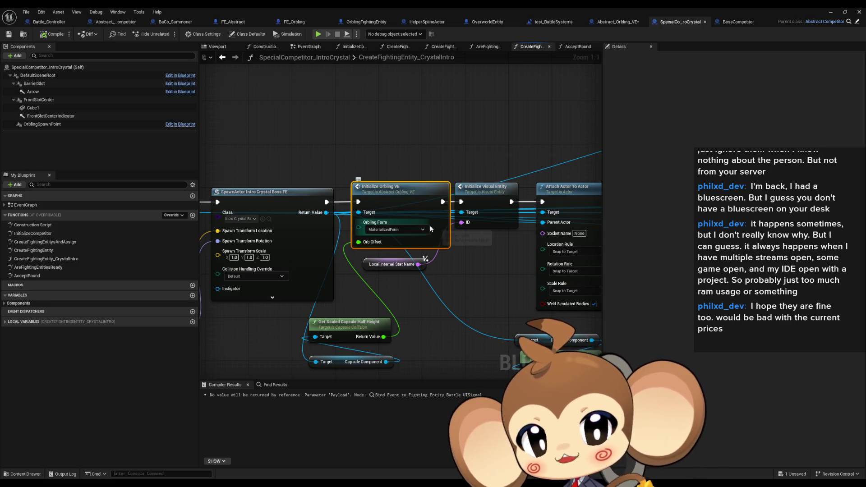
double_click(397, 202)
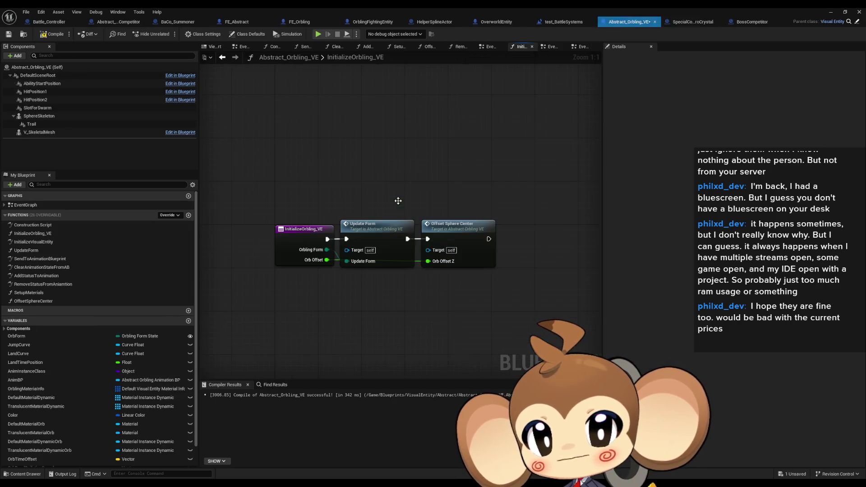
Step: In OffsetSphereCenter, create a Float variable named OrbZOffsetForCapsuleCenter
double_click(449, 238)
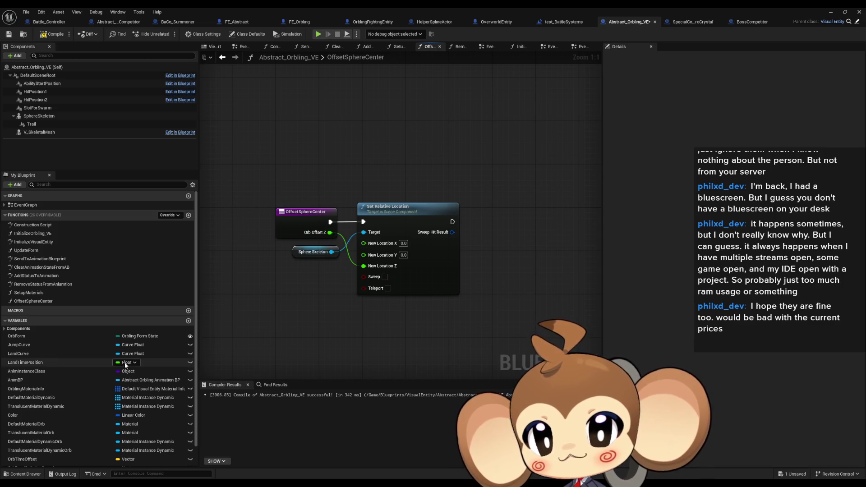
scroll(144, 363, "down", 2)
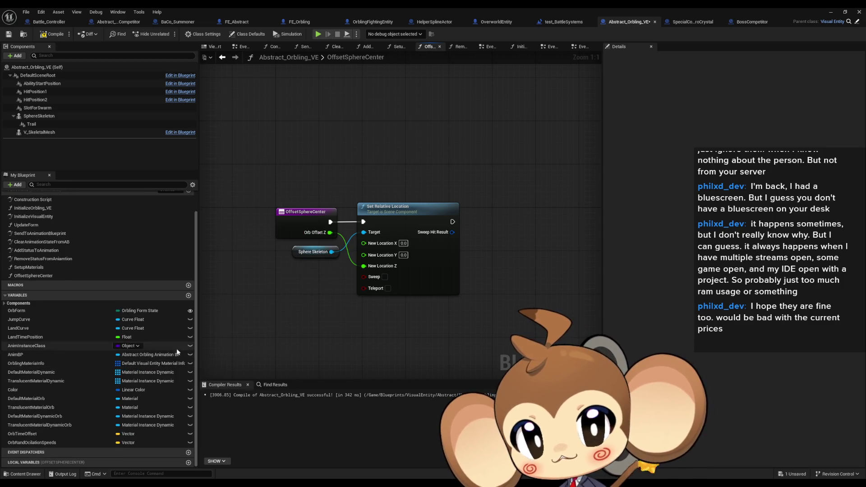
left_click(189, 296)
type("O")
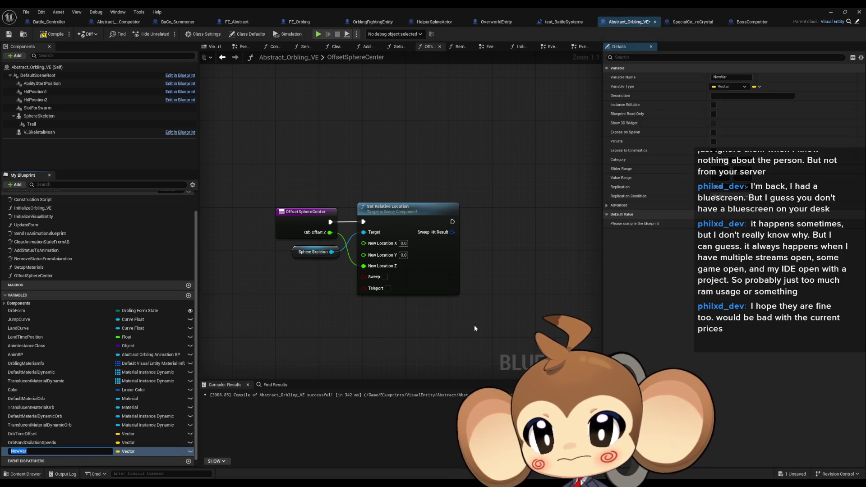
type("rbZOf")
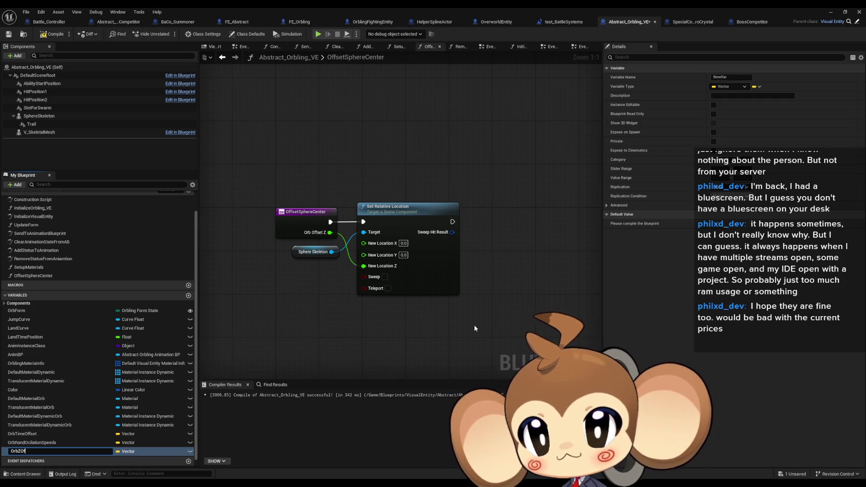
type("fsetFro")
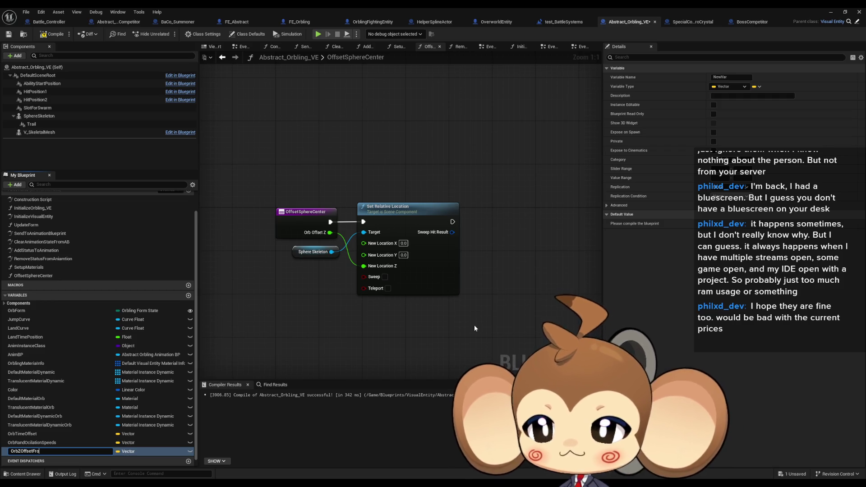
key("BackSpace")
key("BackSpace")
type("or")
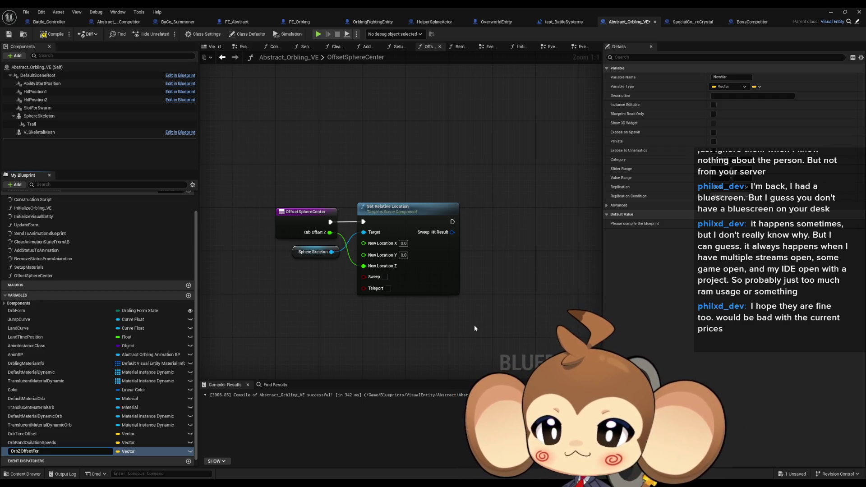
type("CapsuleCenter")
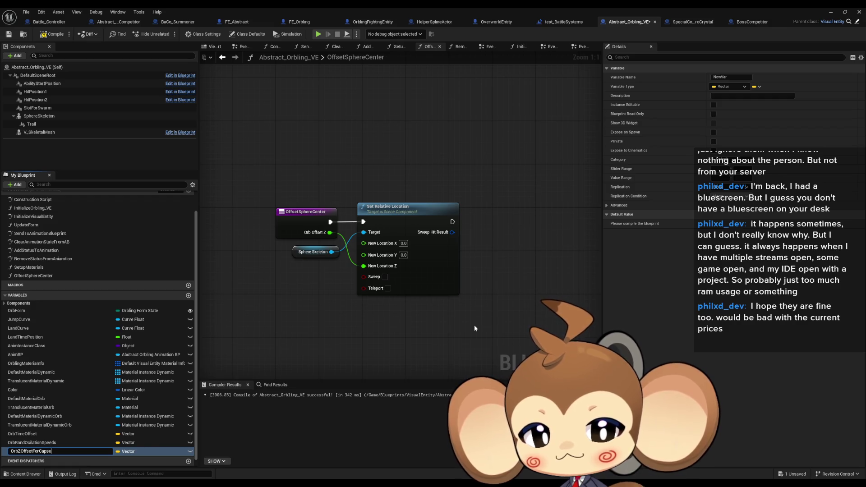
key("Return")
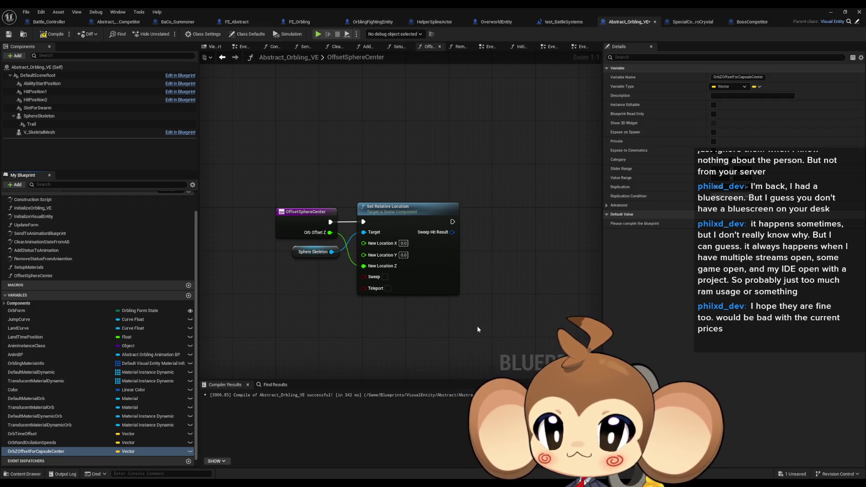
left_click(172, 451)
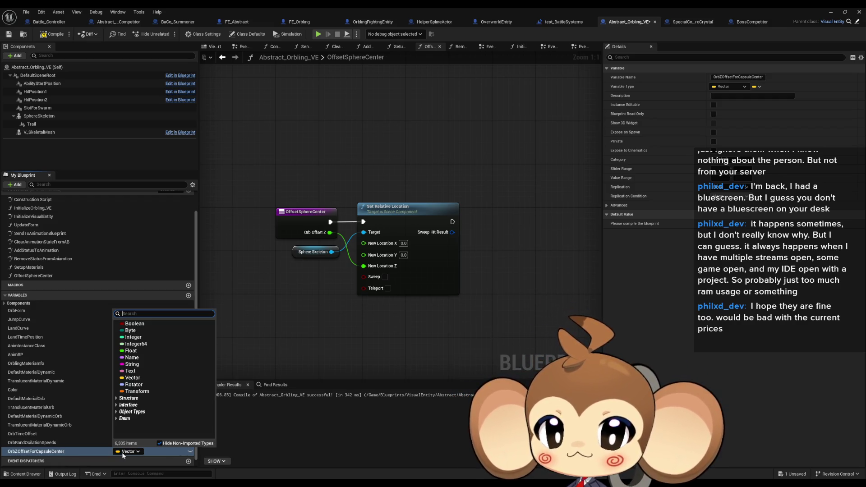
left_click(131, 351)
Step: Wire a SET OrbZOffsetForCapsuleCenter node from Orb Offset Z before Set Relative Location
mouse_move(68, 451)
left_mouse_down()
mouse_move(298, 355)
mouse_move(330, 232)
mouse_move(395, 301)
mouse_move(399, 208)
mouse_move(455, 216)
left_mouse_up()
left_click(332, 336)
left_click_drag(386, 320, 456, 221)
mouse_move(330, 222)
left_mouse_down()
mouse_move(336, 301)
mouse_move(316, 324)
mouse_move(387, 227)
left_mouse_up()
left_click(426, 183)
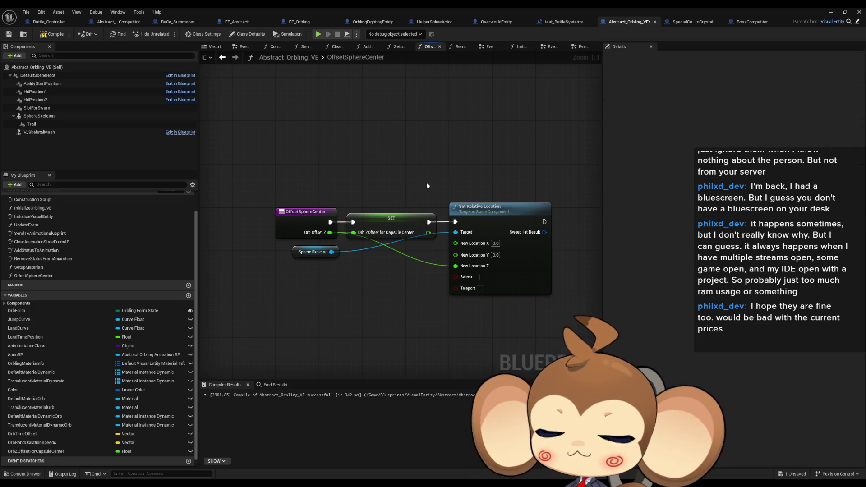
left_click_drag(299, 258, 396, 257)
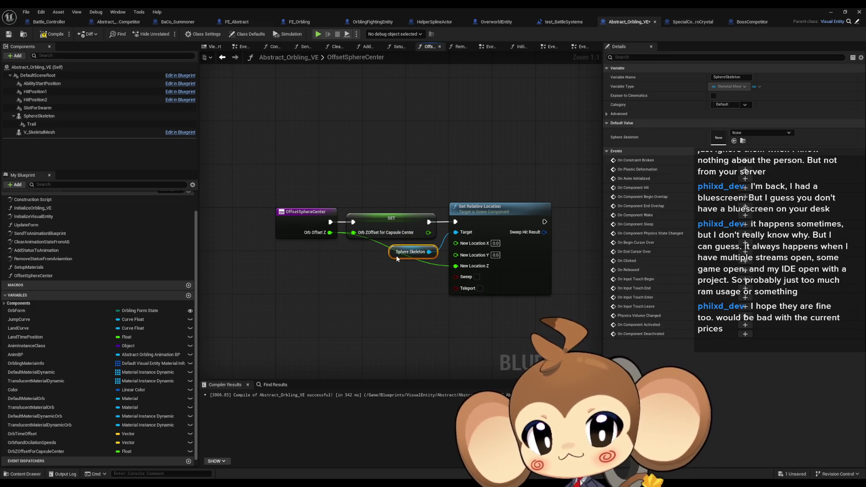
left_click(372, 283)
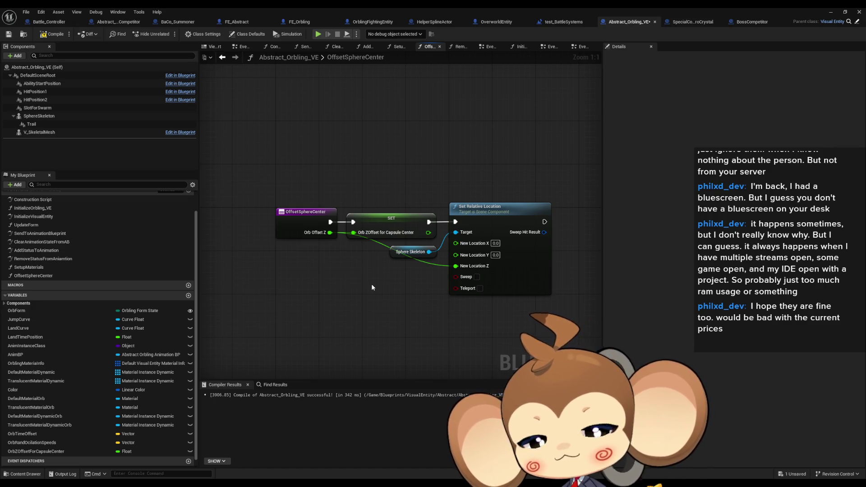
left_click_drag(283, 170, 545, 309)
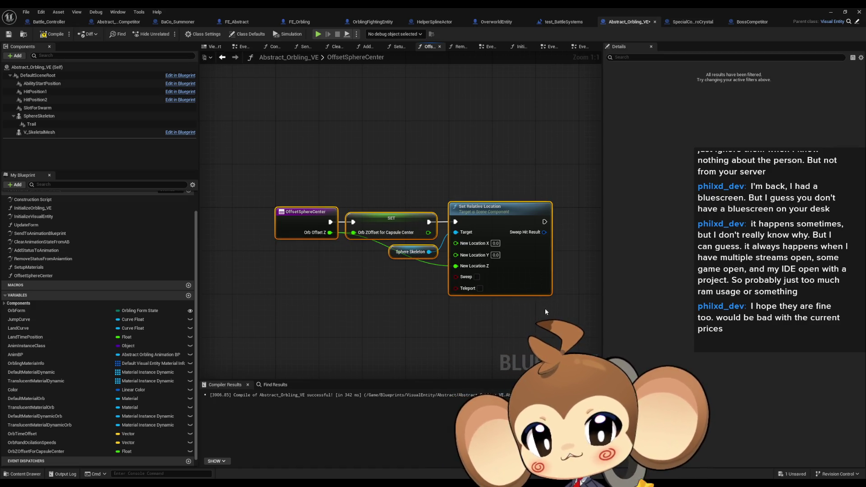
left_click(400, 294)
left_click(393, 235)
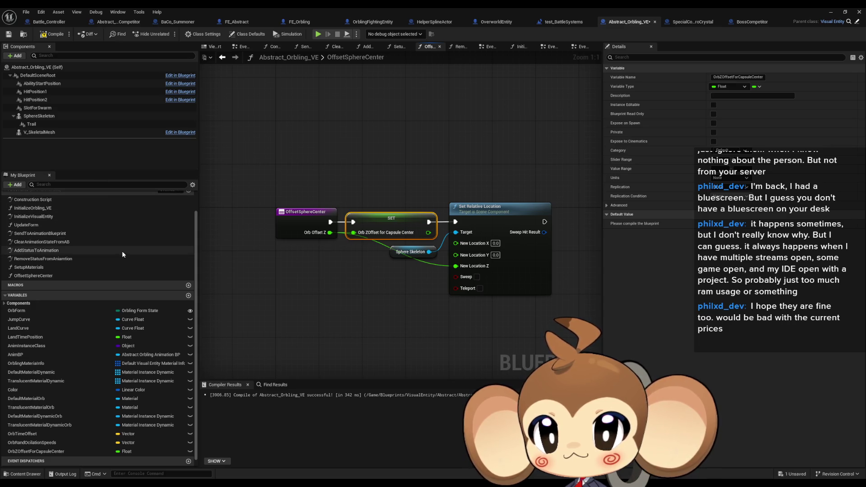
scroll(123, 251, "up", 2)
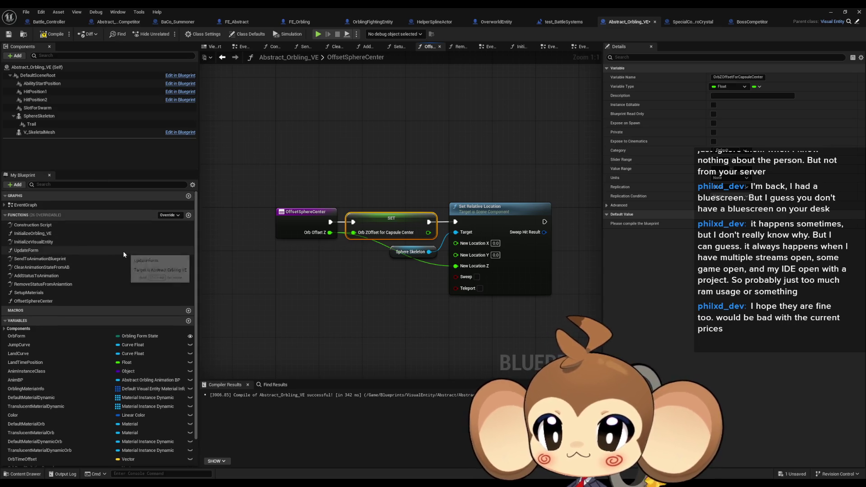
Step: Create function SetSphereRelativePosition with a Vector input named Location
left_click(188, 215)
type("SetS")
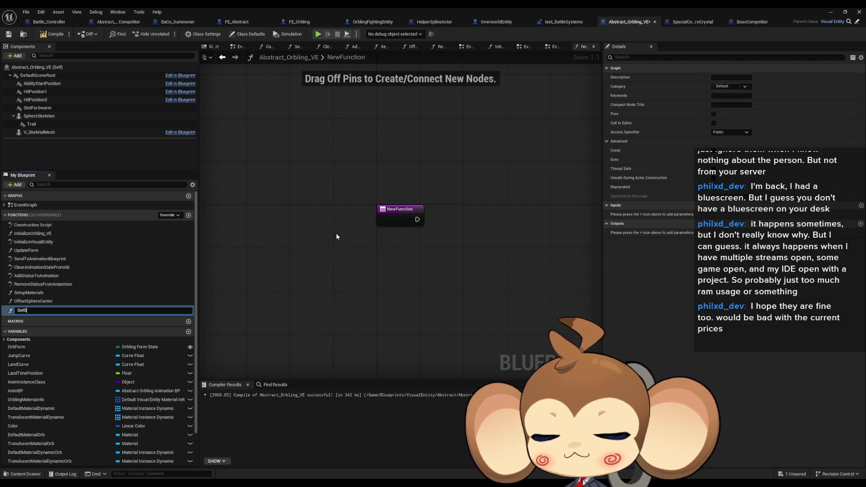
type("phereRelati")
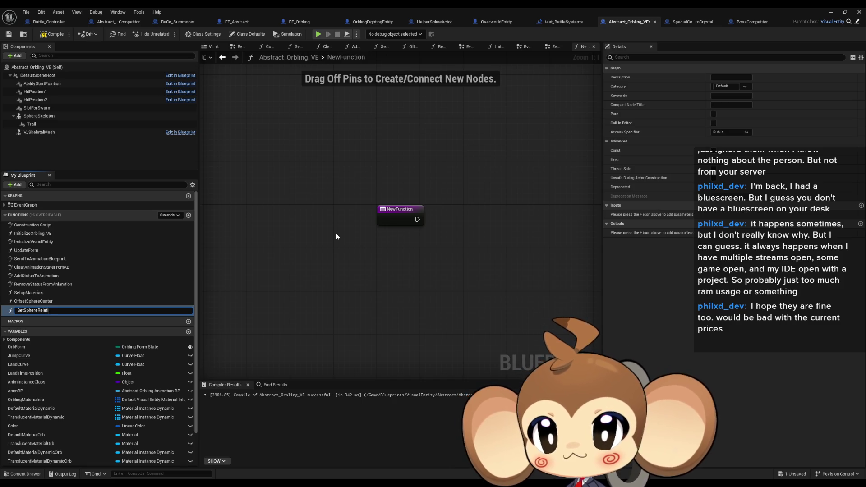
type("vePosition")
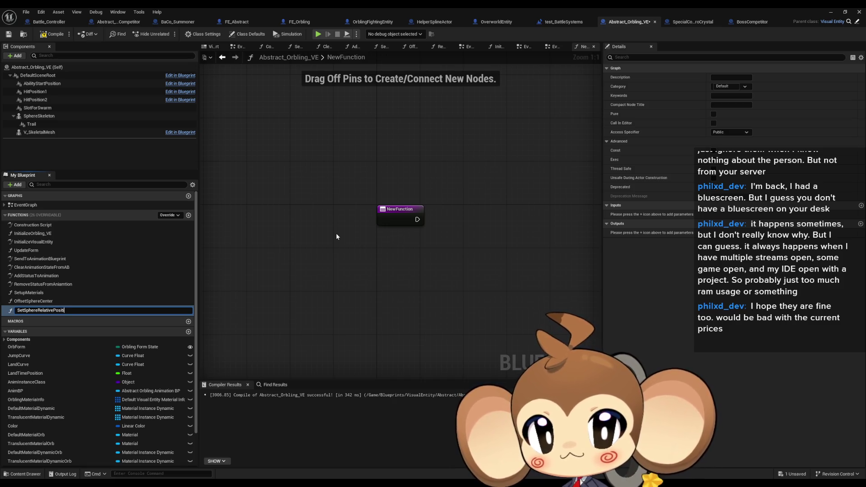
key("Return")
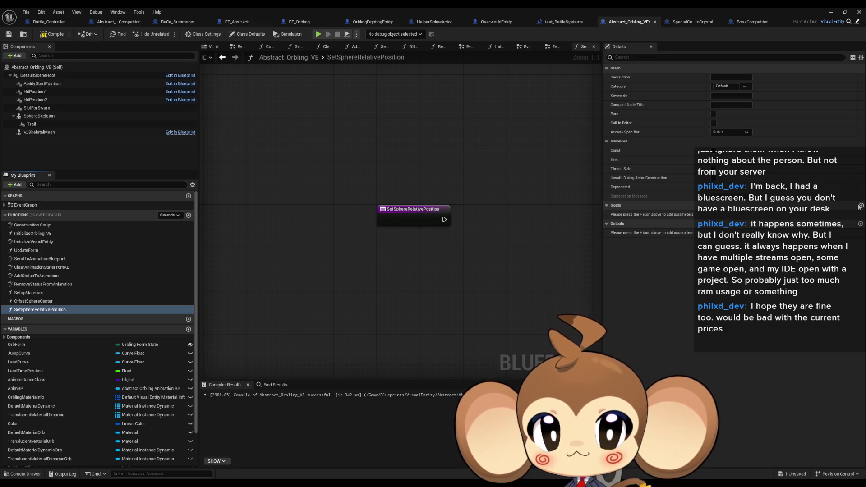
left_click(860, 206)
left_click(729, 215)
left_click(731, 305)
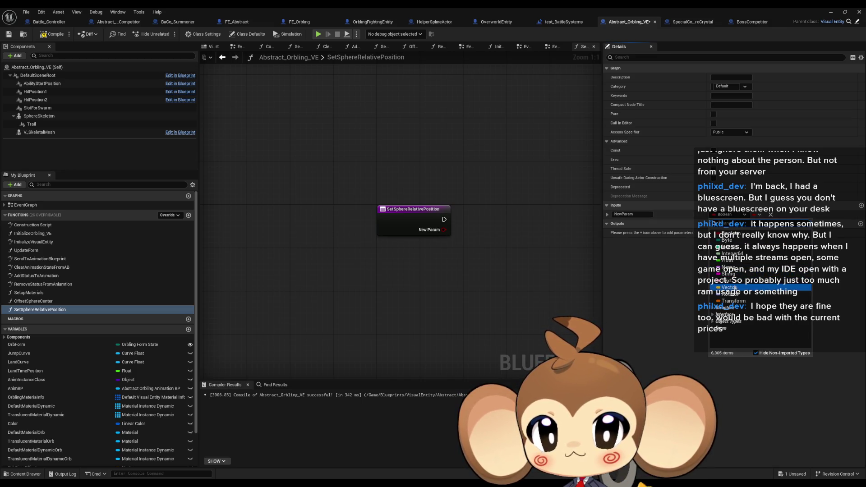
left_click(632, 214)
type("Lo")
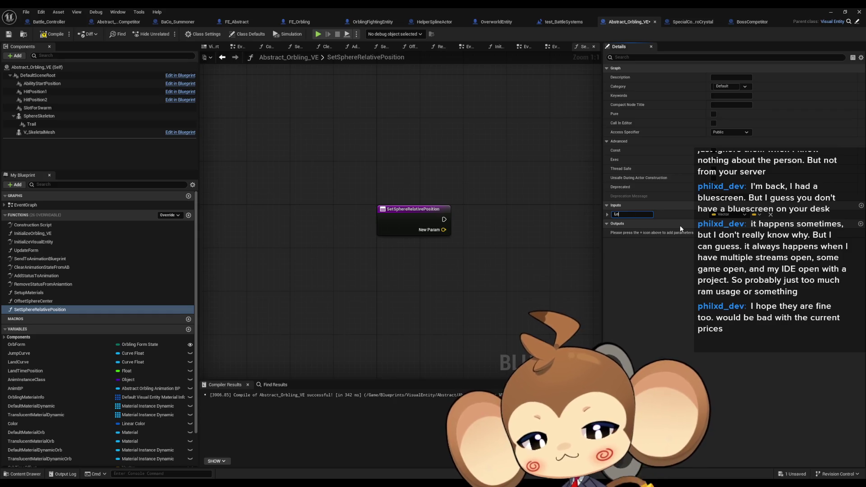
type("cation")
key("Return")
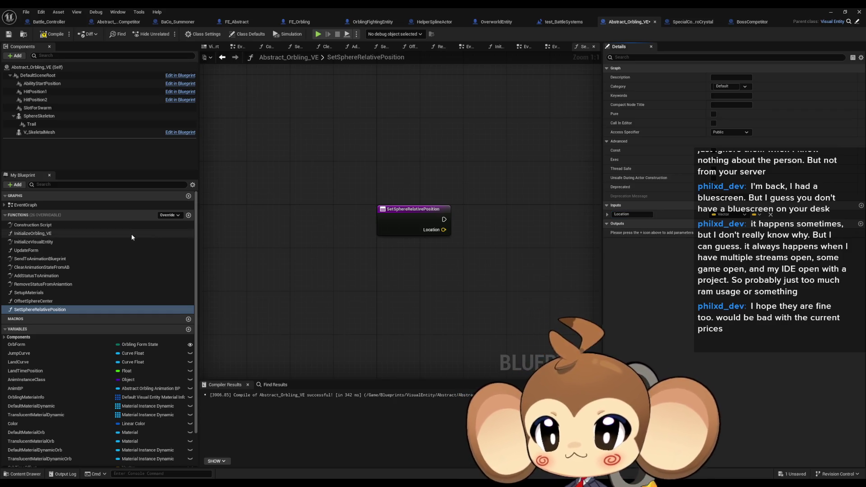
Step: Copy the Sphere Skeleton and Set Relative Location nodes from OffsetSphereCenter into SetSphereRelativePosition
left_click(222, 57)
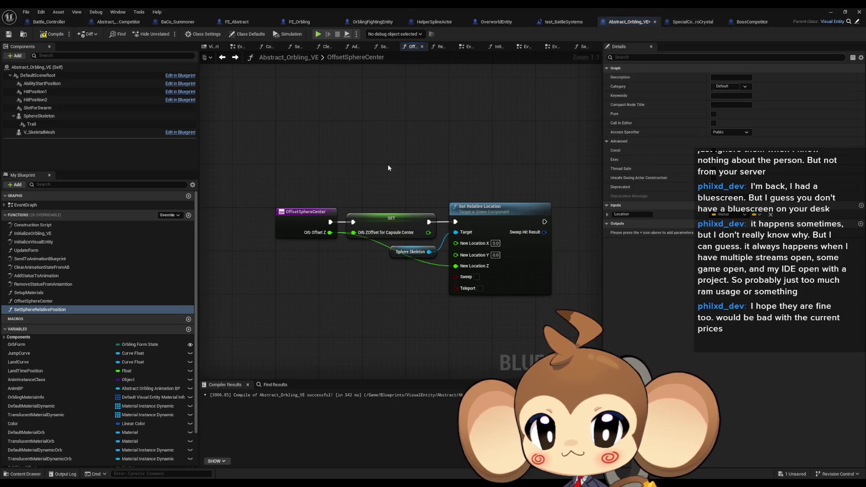
left_click_drag(354, 254, 525, 305)
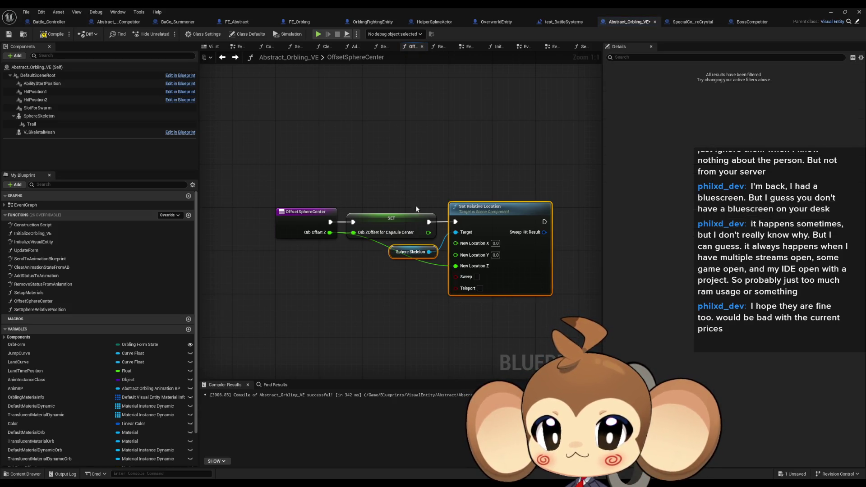
key("ctrl+c")
left_click(235, 58)
key("ctrl+v")
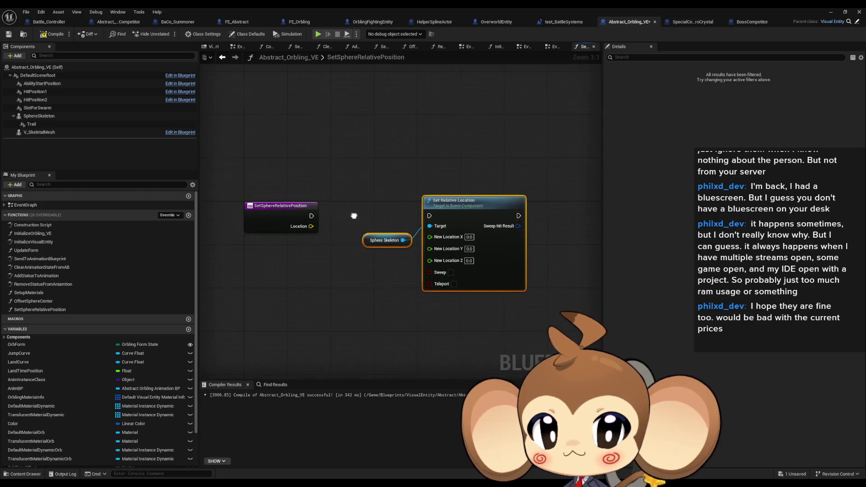
mouse_move(462, 208)
left_mouse_down()
mouse_move(443, 206)
mouse_move(464, 205)
left_mouse_up()
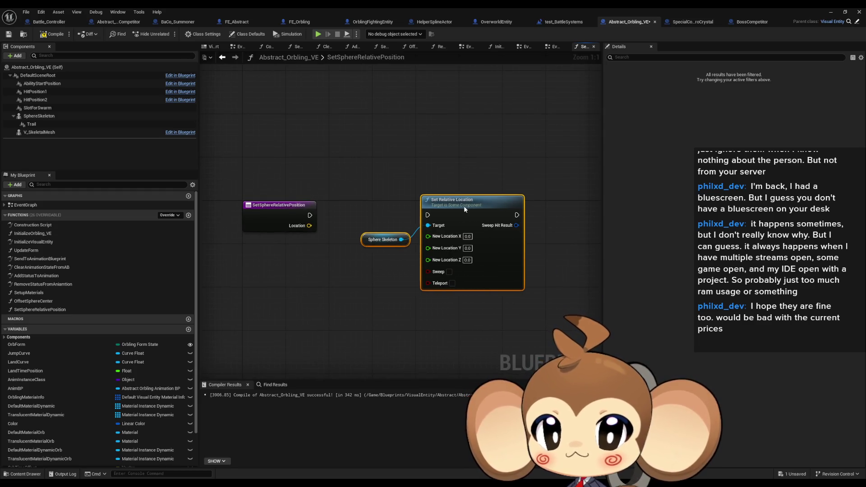
Step: Split Location and add OrbZOffsetForCapsuleCenter to Location Z
right_click(311, 226)
left_click(338, 264)
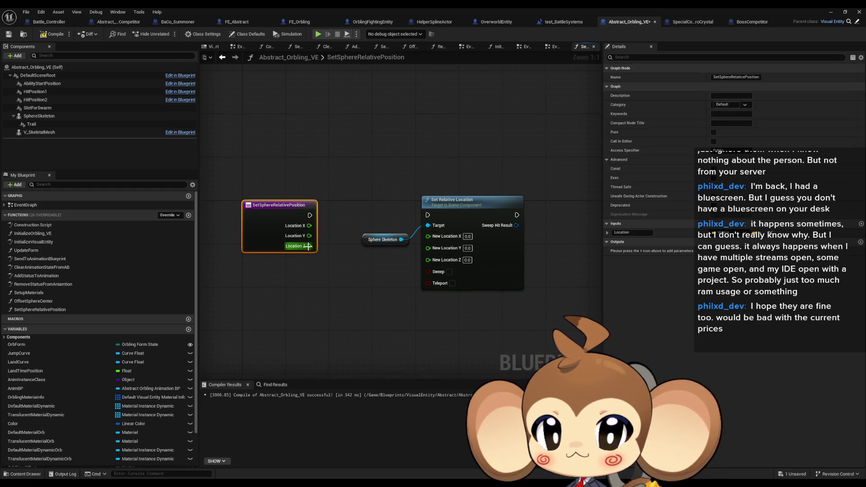
left_click_drag(309, 245, 330, 261)
type("+")
key("Return")
scroll(108, 406, "down", 3)
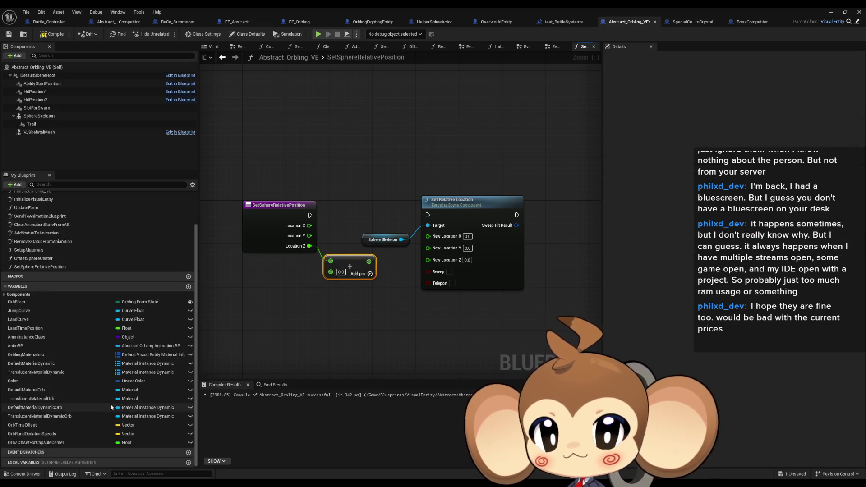
mouse_move(75, 445)
left_mouse_down()
mouse_move(340, 294)
mouse_move(249, 280)
left_mouse_up()
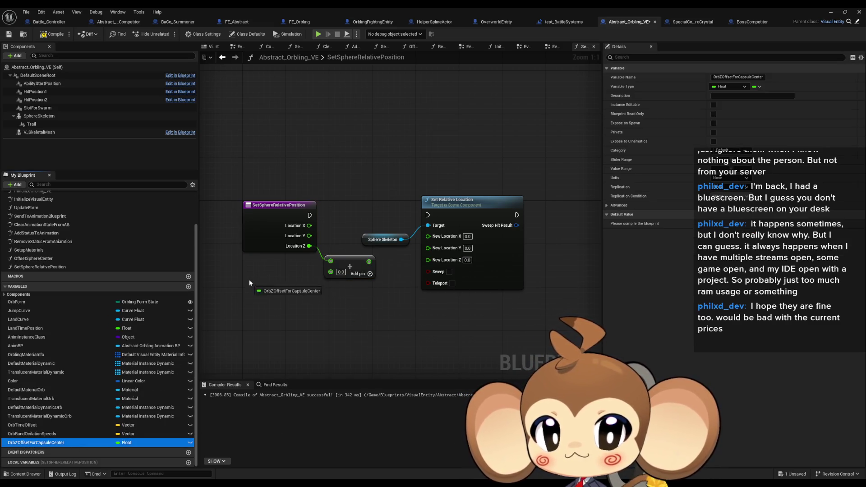
left_click(274, 294)
Step: Wire X, Y and the summed Z into New Location, then place a call in OffsetSphereCenter
left_click_drag(364, 261, 429, 263)
left_click_drag(310, 236, 428, 248)
left_click_drag(310, 226, 429, 238)
left_click_drag(310, 215, 428, 215)
left_click(368, 192)
left_click_drag(382, 239, 345, 239)
left_click_drag(465, 207, 427, 208)
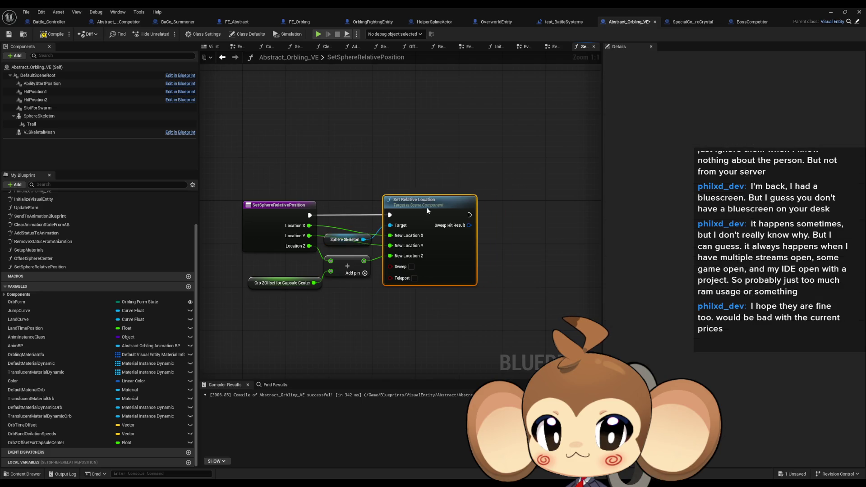
double_click(33, 258)
mouse_move(40, 266)
left_mouse_down()
mouse_move(248, 323)
mouse_move(404, 326)
mouse_move(392, 313)
left_mouse_up()
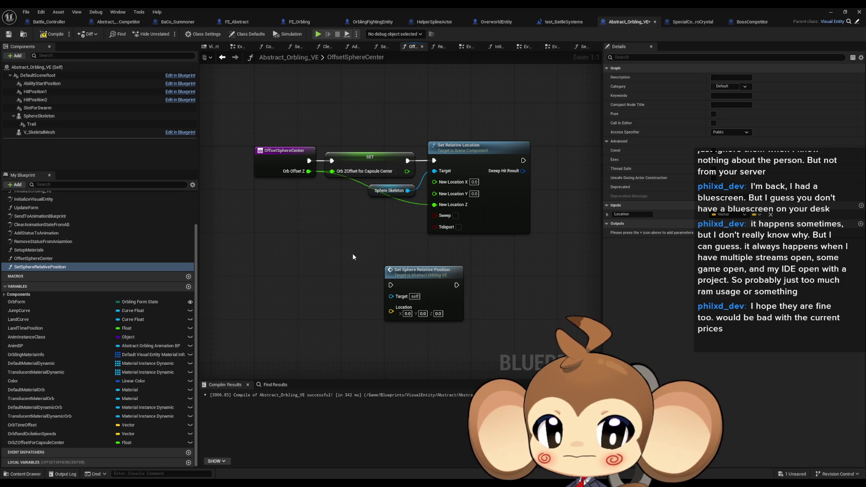
Step: Delete the stray Set Sphere Relative Position call from OffsetSphereCenter and add another function
left_click_drag(356, 254, 486, 311)
key("Delete")
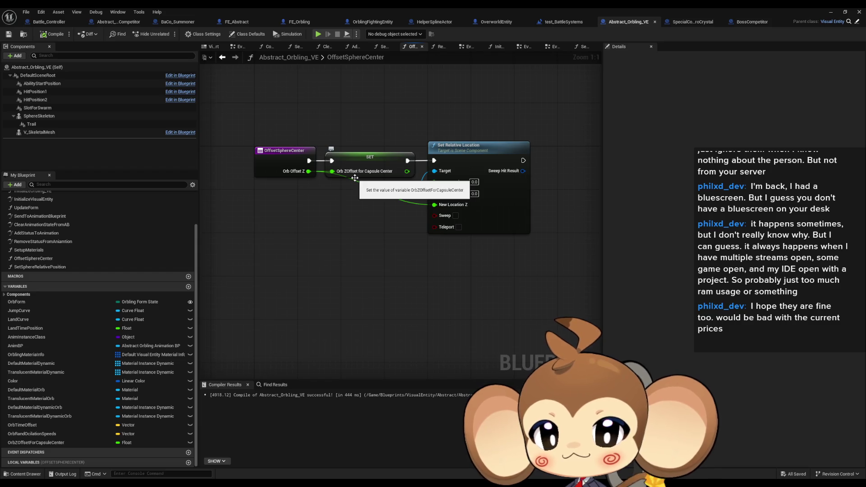
scroll(71, 237, "up", 3)
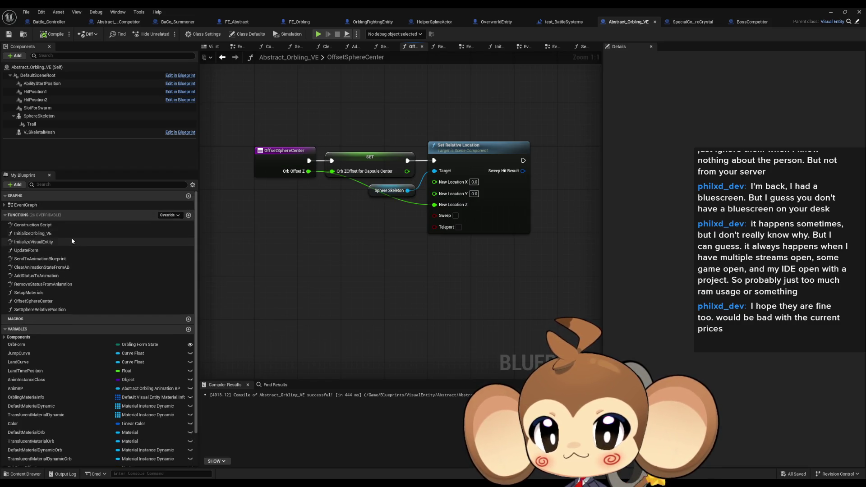
left_click(189, 215)
type("SphereIdleM")
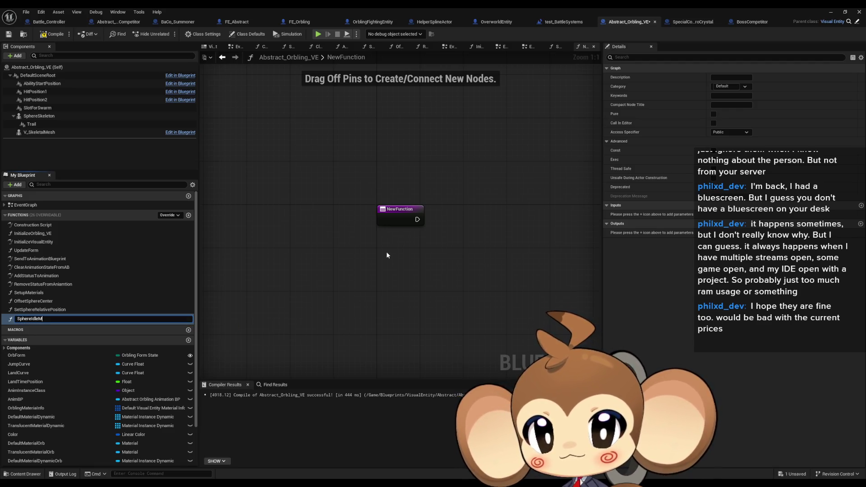
Step: Finish naming the new function SphereIdleMove and view its empty graph
type("ove")
key("Return")
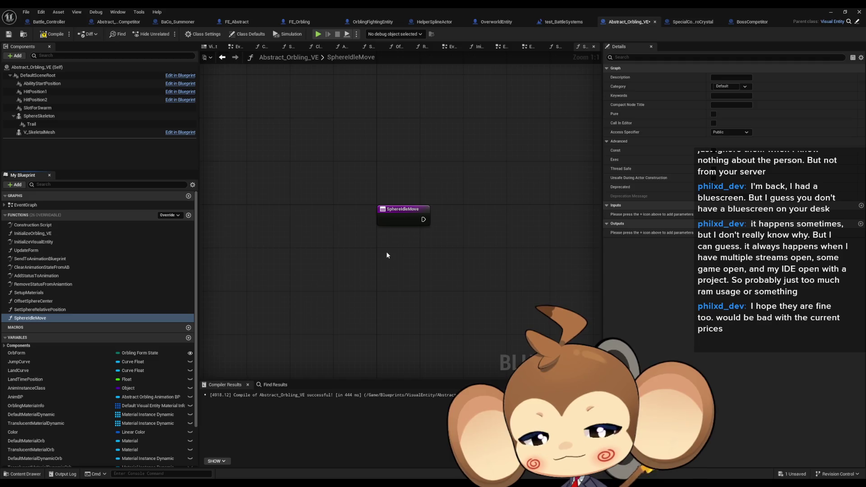
scroll(46, 417, "down", 3)
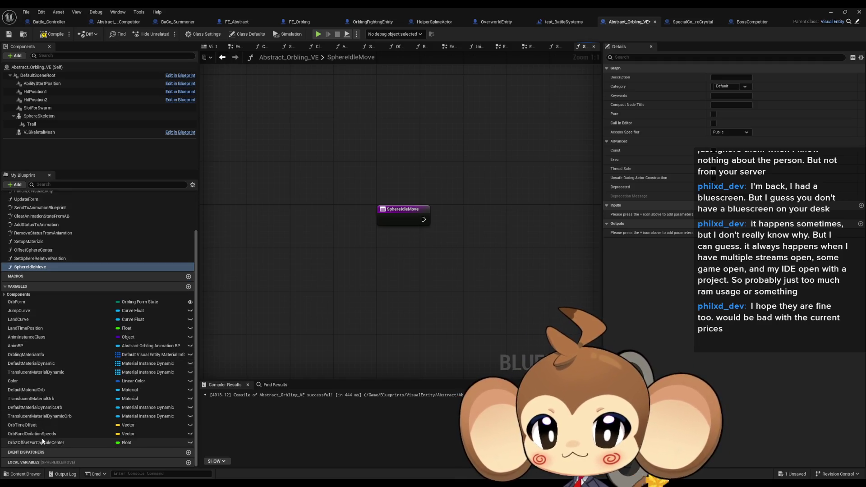
mouse_move(303, 286)
left_mouse_down()
mouse_move(269, 286)
mouse_move(199, 324)
mouse_move(280, 317)
mouse_move(303, 302)
left_mouse_up()
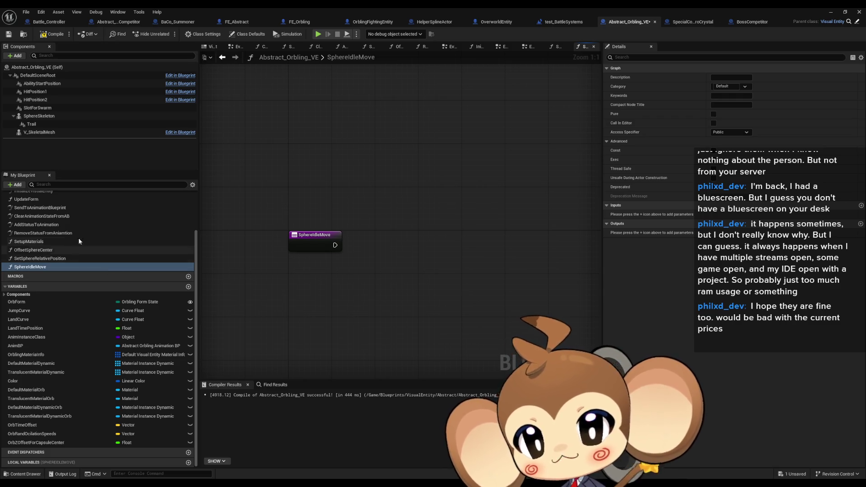
Step: Return to the EventGraph with its three sine oscillation chains
scroll(39, 215, "up", 3)
double_click(27, 204)
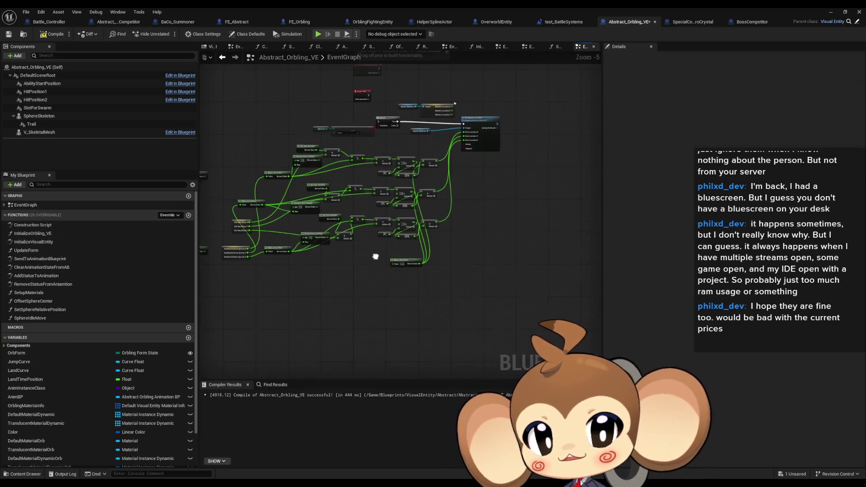
Step: Add a trial Timeline node to the EventGraph, then delete it again
right_click(350, 290)
type("timeline")
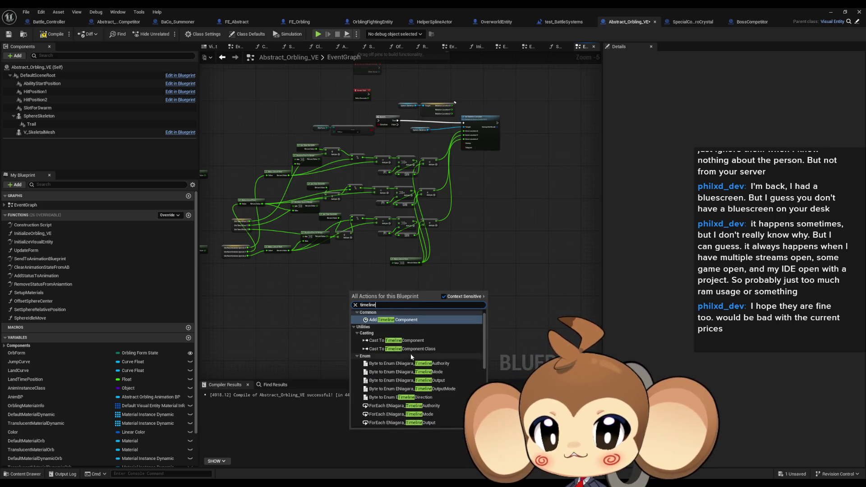
scroll(412, 355, "down", 5)
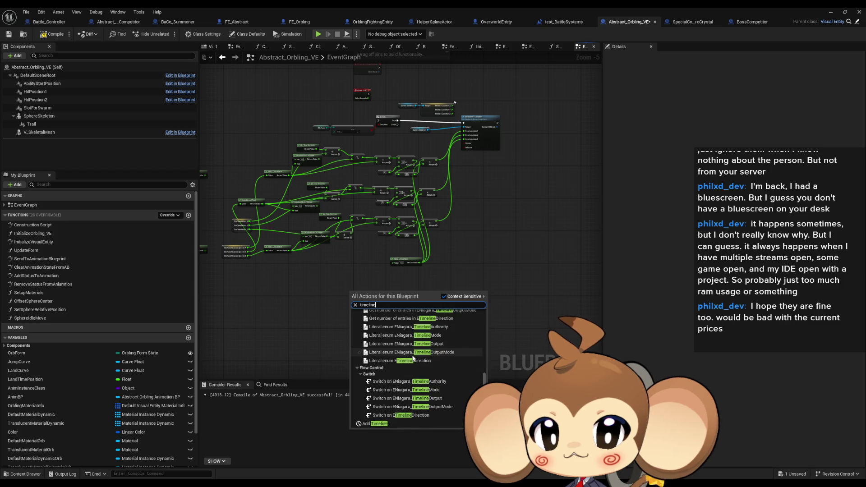
left_click(387, 423)
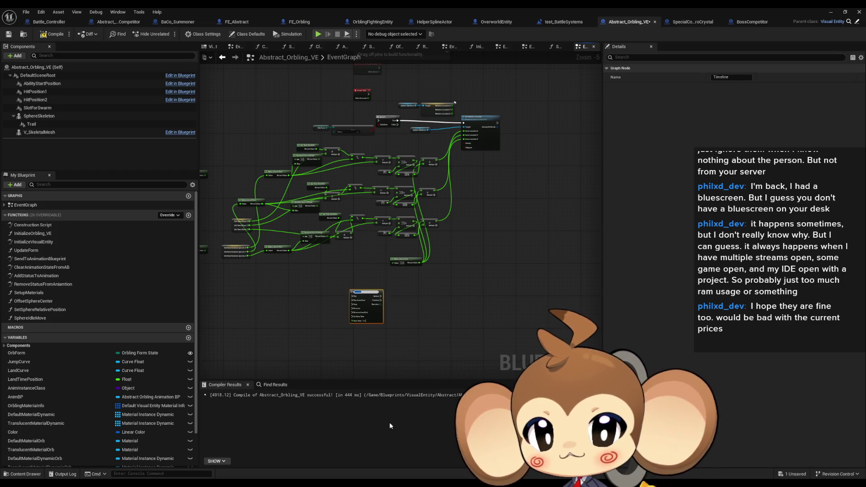
left_click(476, 276)
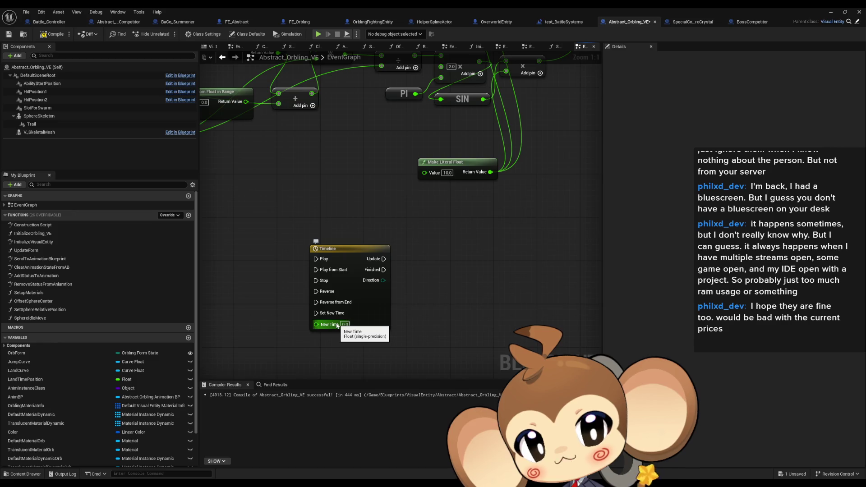
left_click(338, 326)
key("Delete")
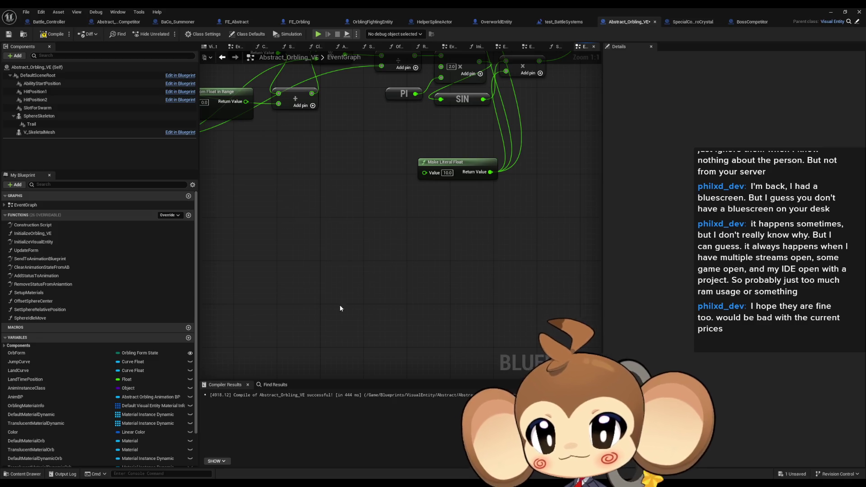
double_click(30, 318)
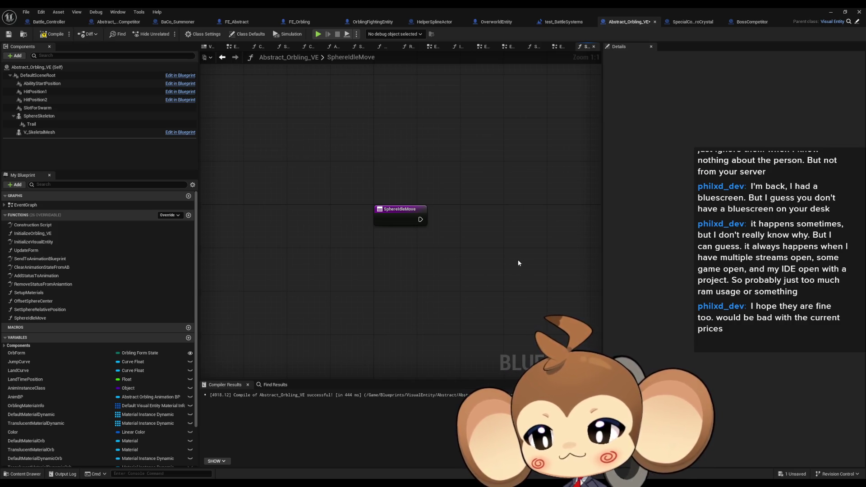
Step: Look over the empty SphereIdleMove graph, then switch to InitializeVisualEntity
mouse_move(504, 258)
left_mouse_down()
mouse_move(454, 252)
mouse_move(408, 280)
left_mouse_up()
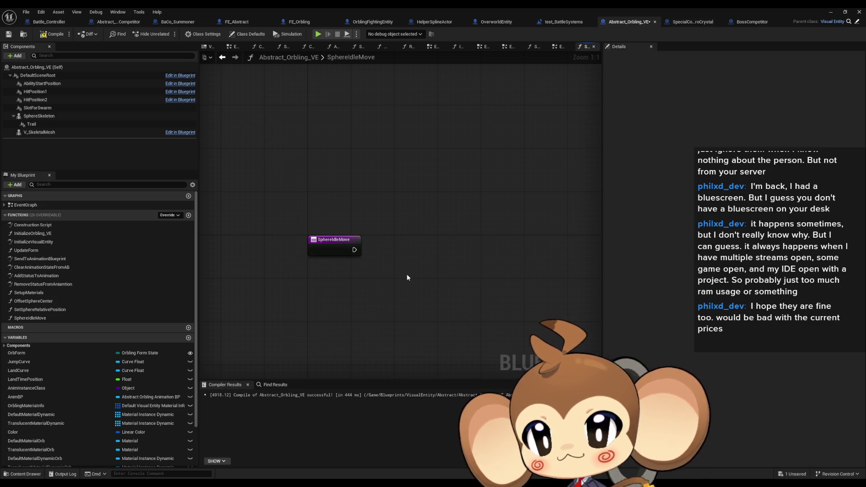
left_click_drag(405, 285, 378, 243)
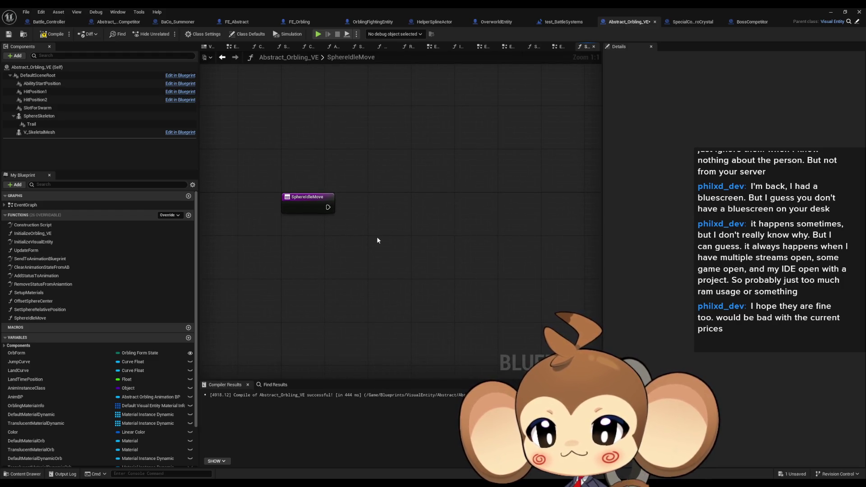
scroll(126, 383, "down", 3)
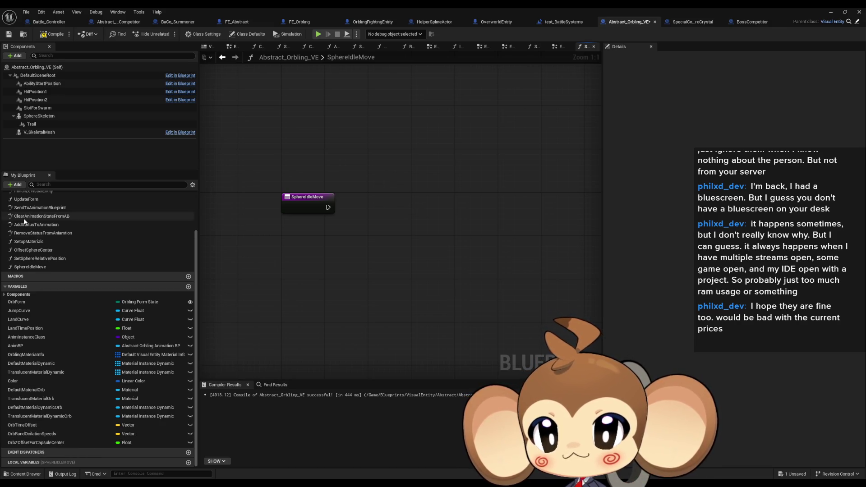
scroll(42, 271, "up", 3)
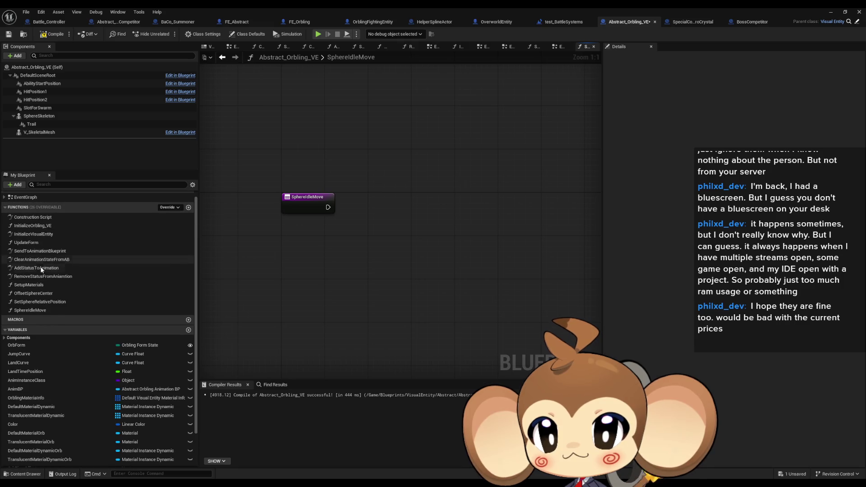
double_click(52, 234)
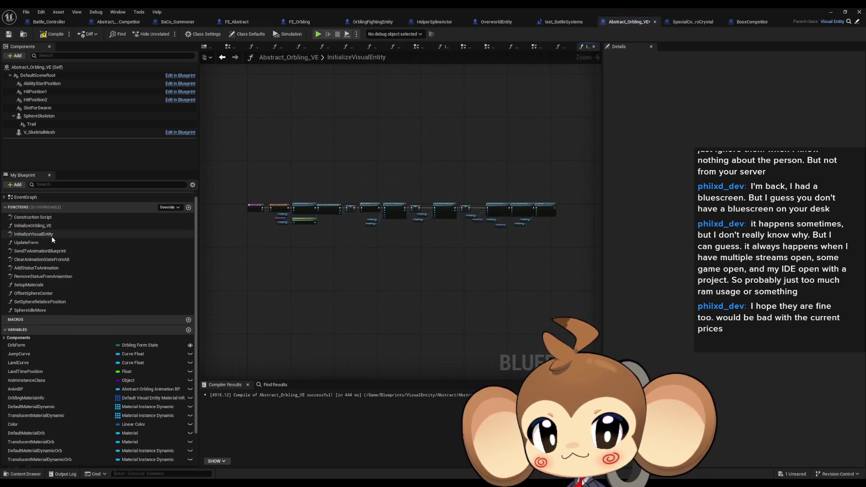
Step: Add a SET OrbRandOcilationSpeeds node to InitializeVisualEntity
scroll(68, 406, "down", 2)
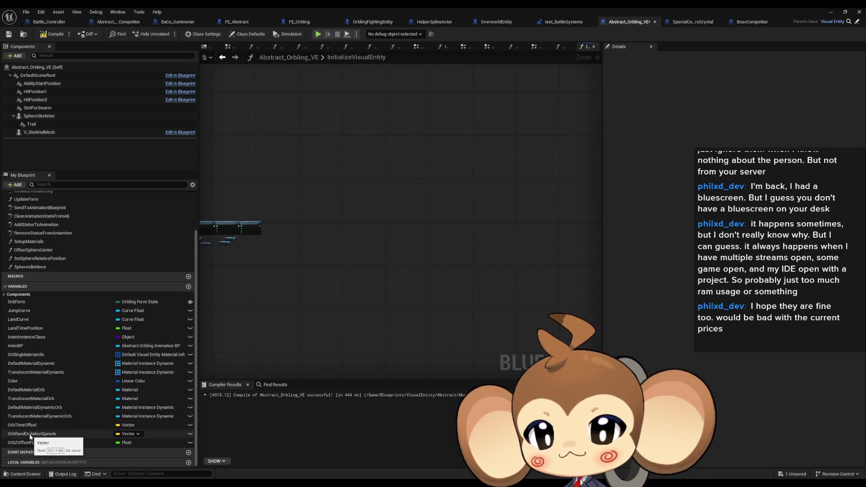
mouse_move(30, 436)
left_mouse_down()
mouse_move(320, 223)
mouse_move(288, 227)
left_mouse_up()
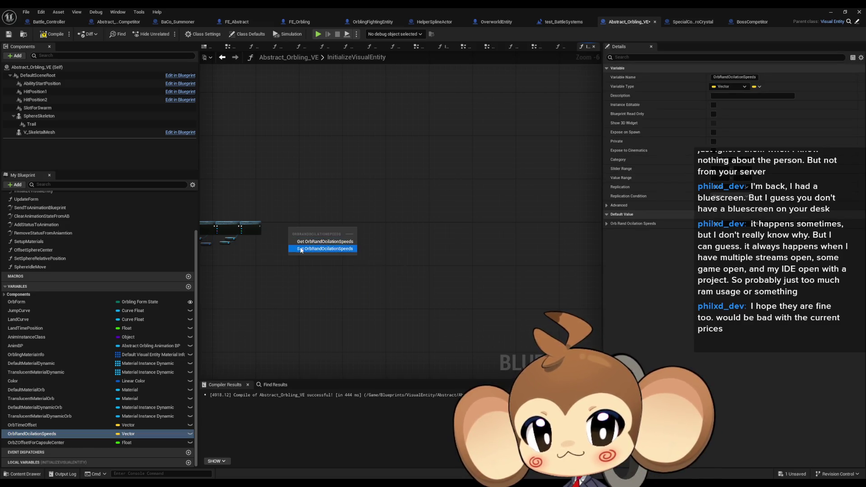
key("Escape")
Step: Paste the three Make Literal Float nodes from the EventGraph into InitializeVisualEntity
left_click(235, 57)
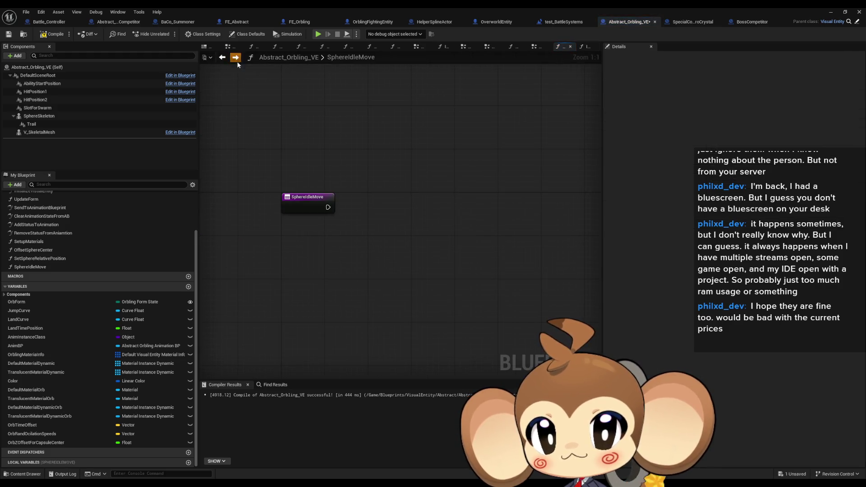
scroll(35, 210, "up", 3)
double_click(32, 205)
scroll(272, 236, "up", 2)
left_click_drag(296, 165, 361, 350)
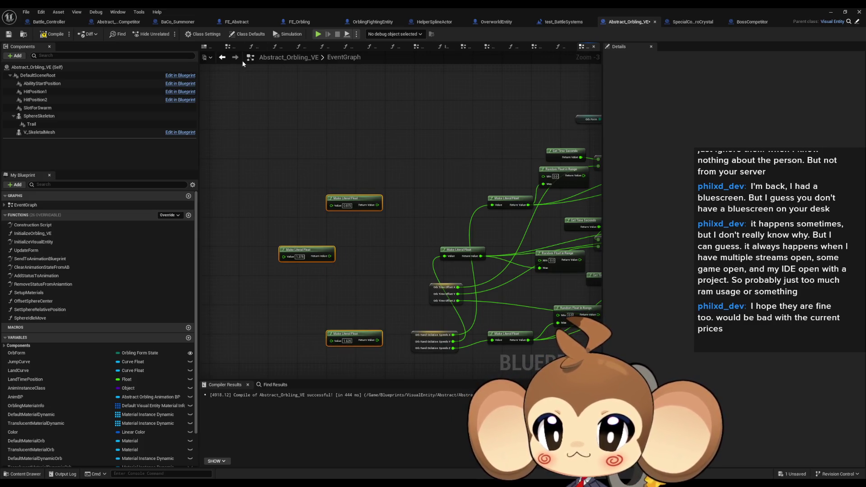
left_click(222, 58)
key("ctrl+v")
scroll(334, 207, "up", 3)
right_click(363, 180)
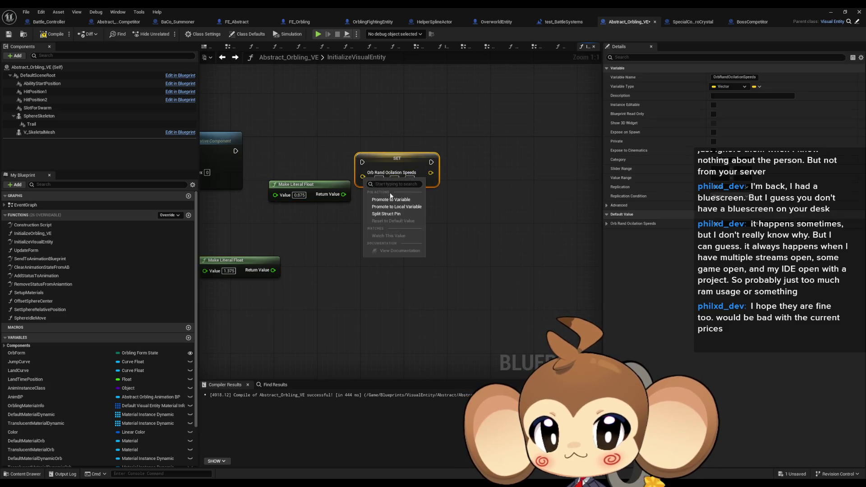
Step: Split the OrbRandOcilationSpeeds pin and wire a Random Float in Range node into X
left_click(386, 214)
mouse_move(397, 159)
left_mouse_down()
mouse_move(572, 170)
mouse_move(464, 189)
left_mouse_up()
type("ran rang")
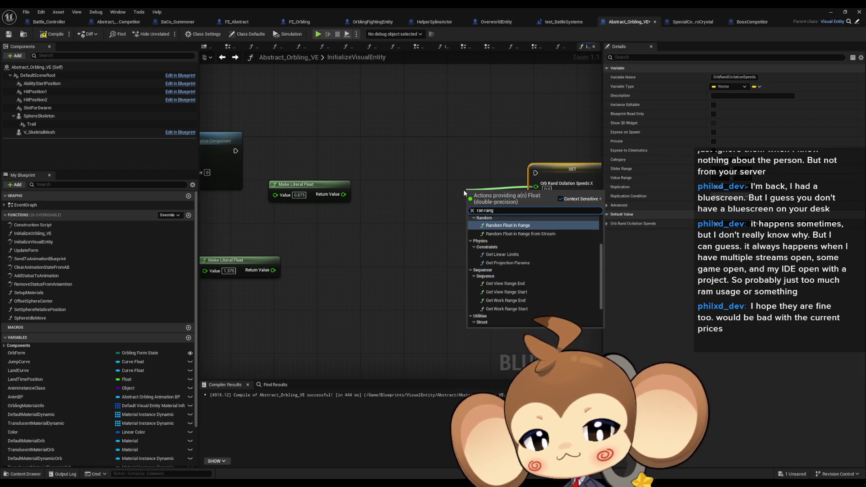
type(" floa")
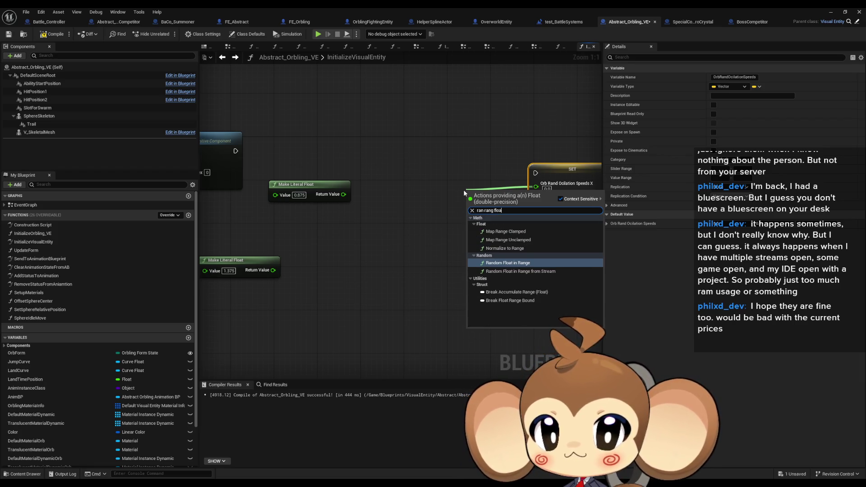
key("Return")
left_click_drag(504, 192, 433, 180)
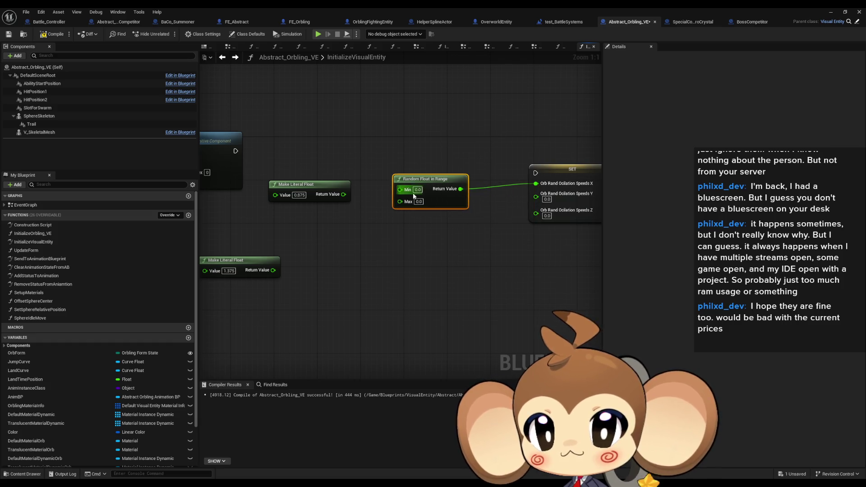
Step: Set the Random Float in Range node to Min 0.875 and Max 1.625
left_click_drag(339, 306, 285, 220)
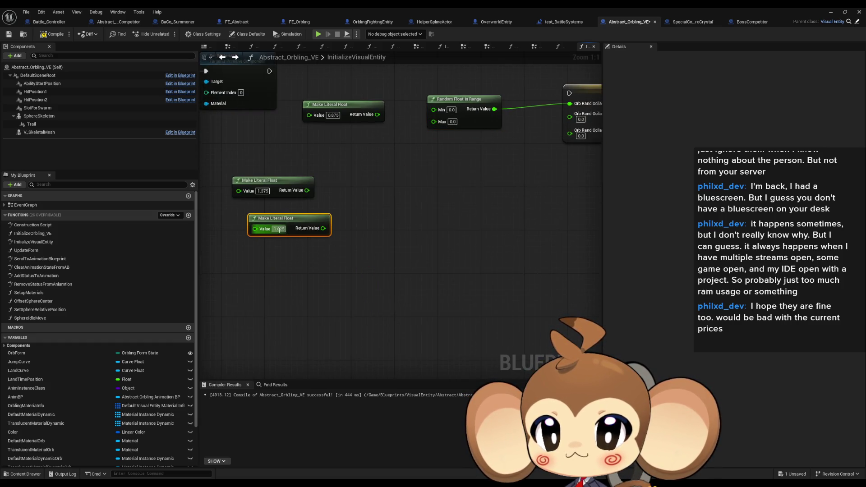
type("1.625")
key("Return")
left_click(429, 162)
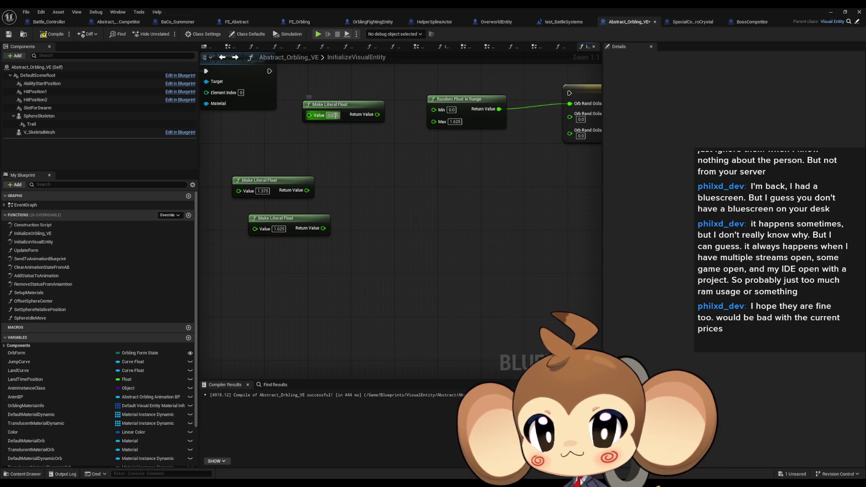
left_click(452, 110)
key("Return")
left_click(470, 118)
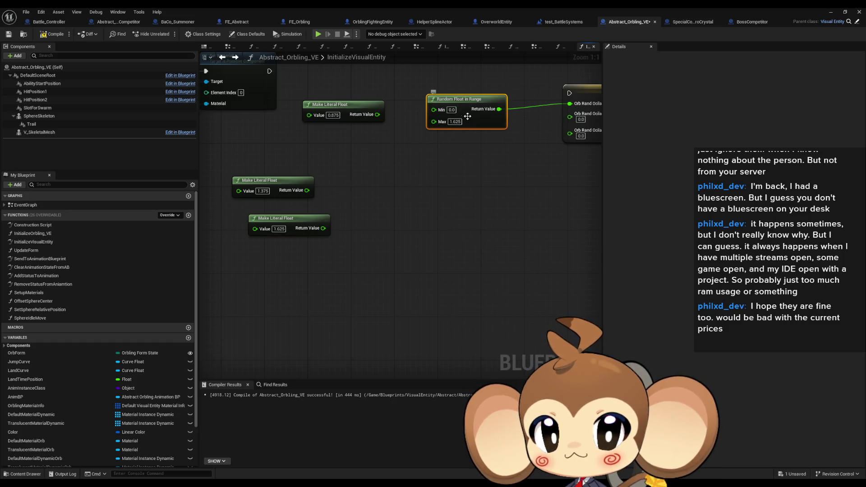
left_click(341, 115)
key("ctrl+c")
left_click(452, 110)
key("ctrl+v")
Step: Duplicate the random node into Y and Z, delete the literal floats, and place OrbTimeOffset
key("Return")
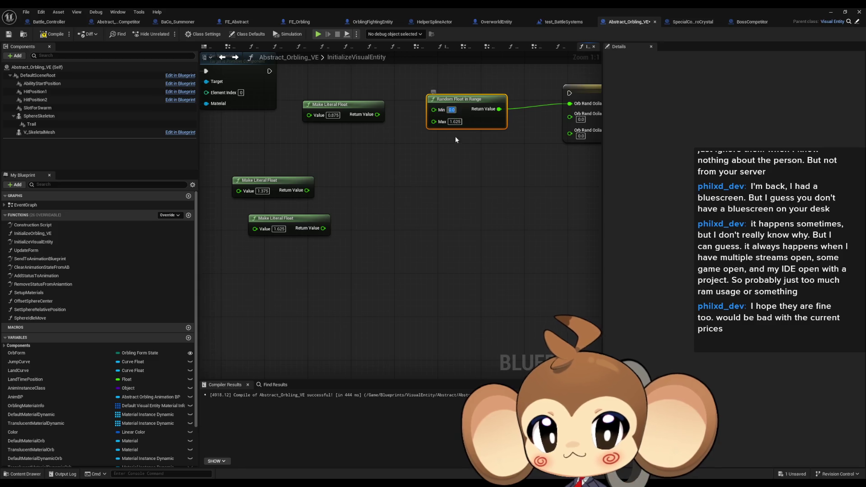
left_click(467, 97)
key("ctrl+c")
key("ctrl+v")
key("ctrl+v")
left_click_drag(499, 147, 570, 114)
left_click_drag(499, 185, 570, 124)
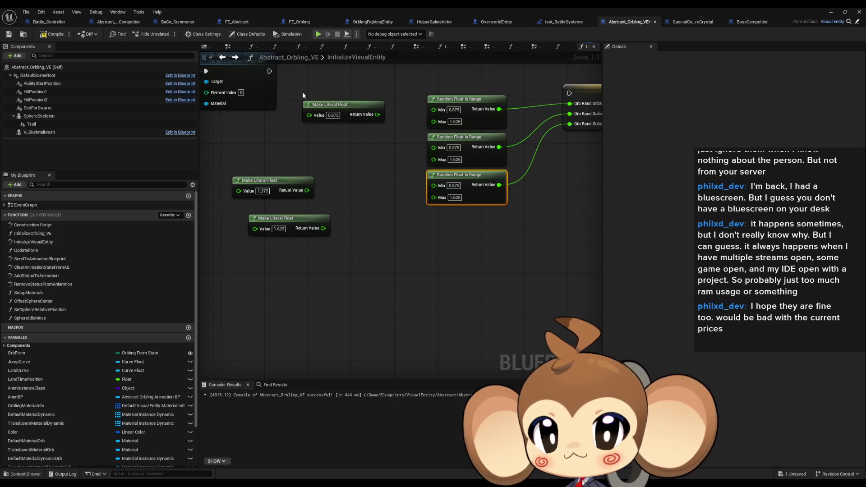
left_click_drag(304, 94, 392, 235)
key("Delete")
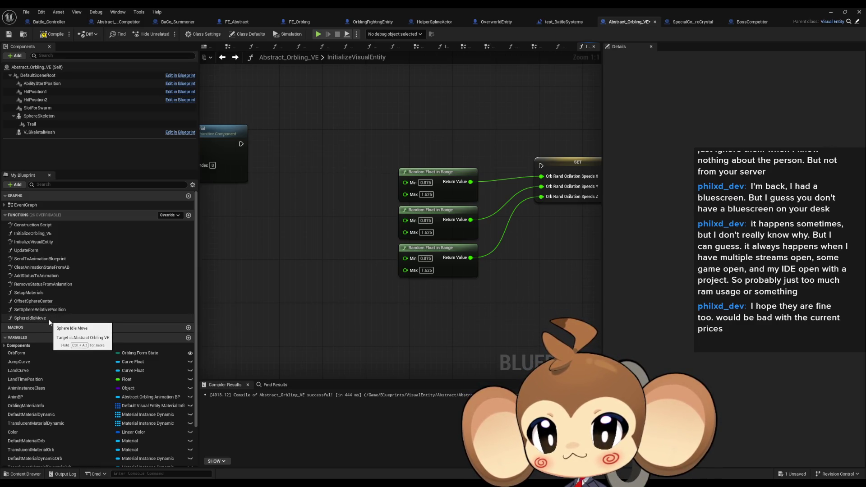
scroll(52, 318, "down", 3)
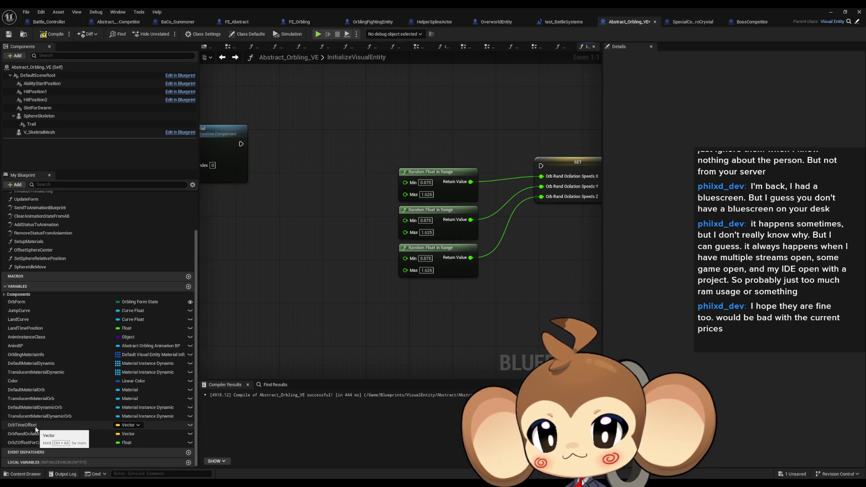
mouse_move(35, 427)
left_mouse_down()
mouse_move(538, 274)
mouse_move(559, 259)
mouse_move(372, 280)
mouse_move(427, 261)
mouse_move(465, 264)
left_mouse_up()
Step: Create a SET OrbTimeOffset node with X, Y, Z split, then drop another OrbTimeOffset variable
left_click(567, 276)
right_click(459, 266)
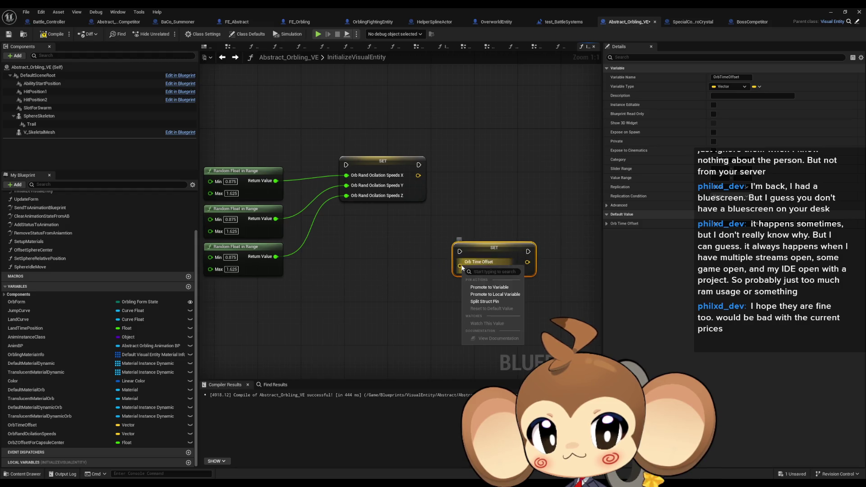
left_click(482, 304)
left_click_drag(490, 256, 506, 239)
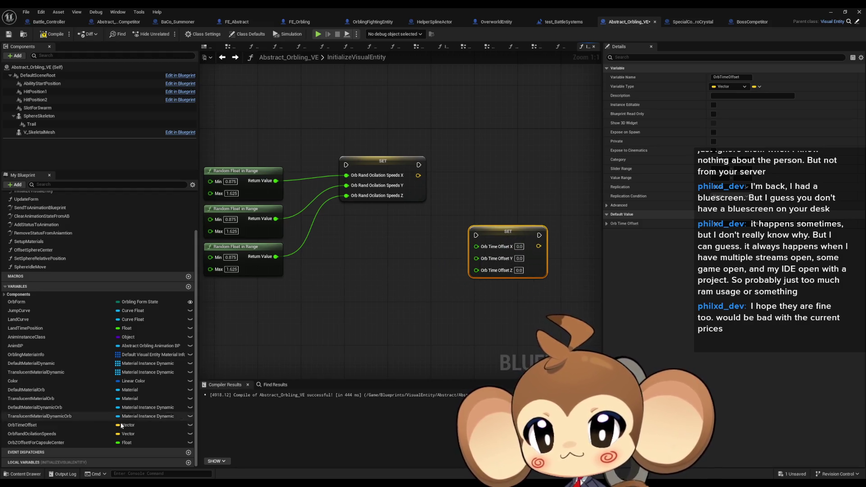